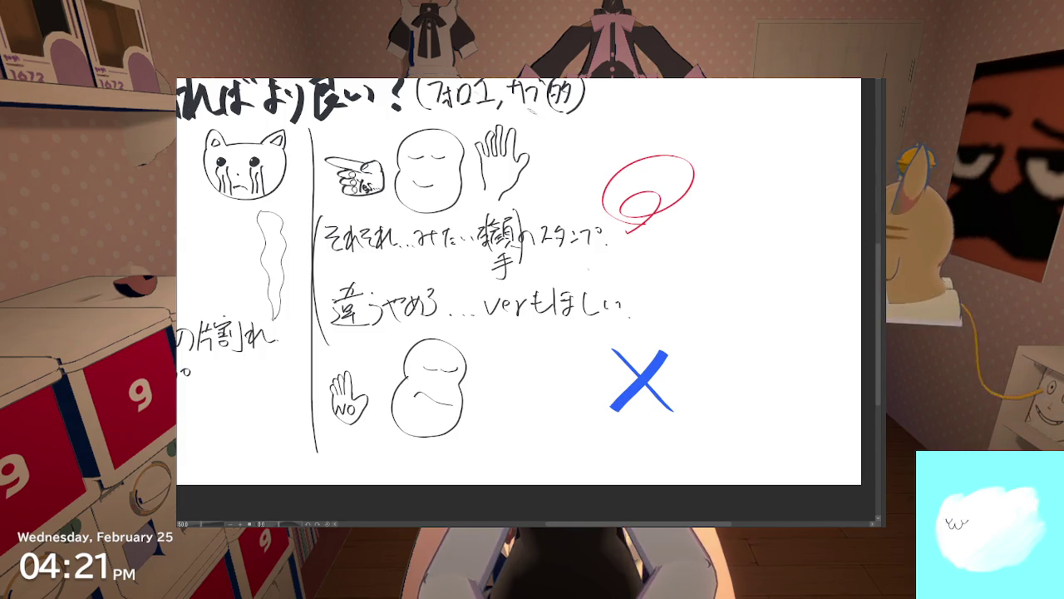
Step: Paint a short stray blue stroke right of the red loop, then undo it
left_click_drag(759, 214, 781, 208)
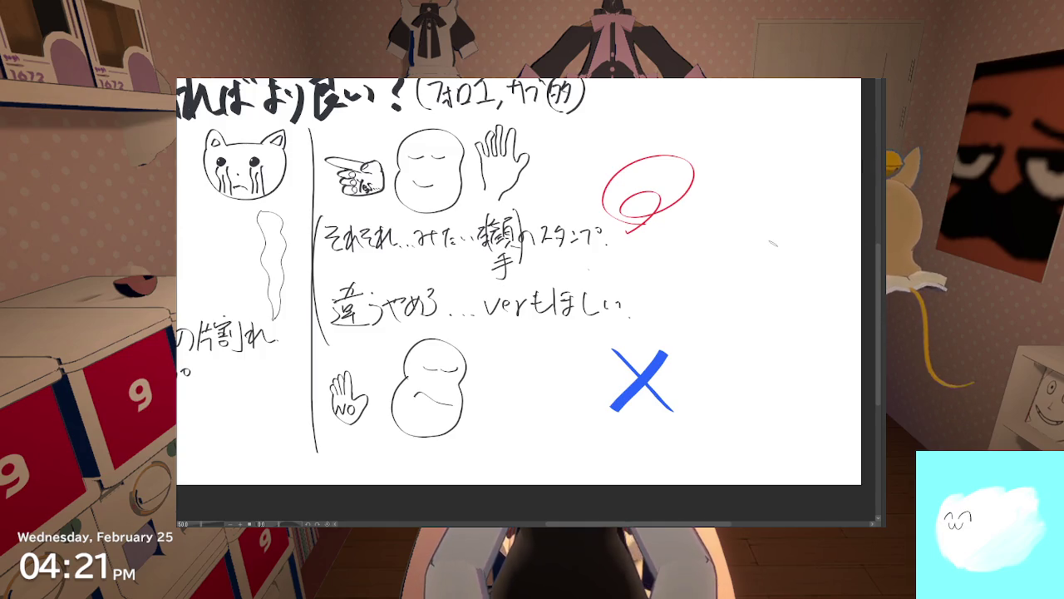
key("ctrl+z")
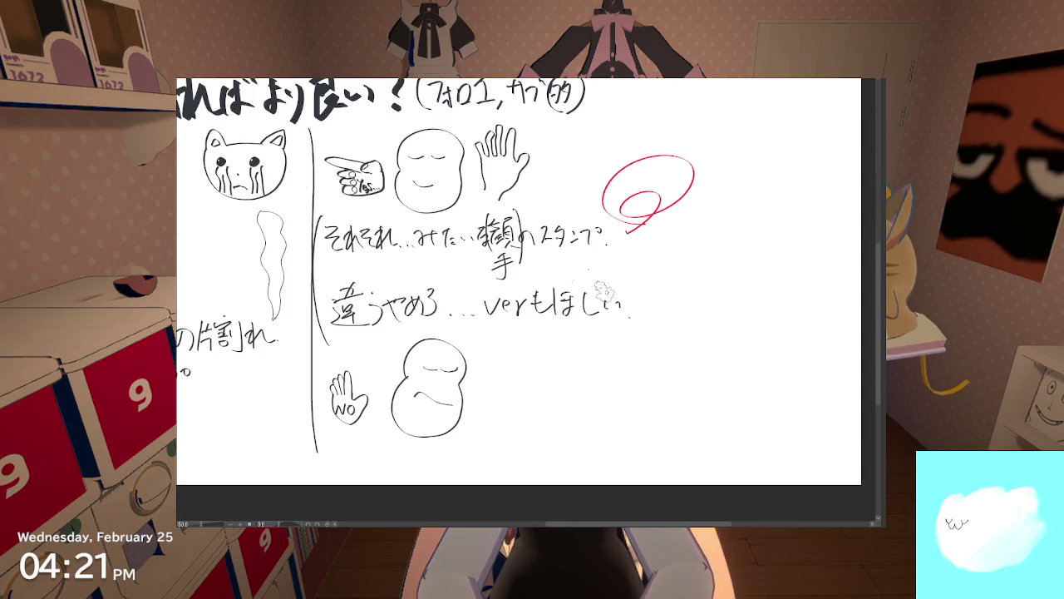
Step: Paint the first upper-right to lower-left diagonal of the blue X, redrawing until satisfied
left_click_drag(687, 316, 613, 420)
left_click_drag(620, 329, 697, 408)
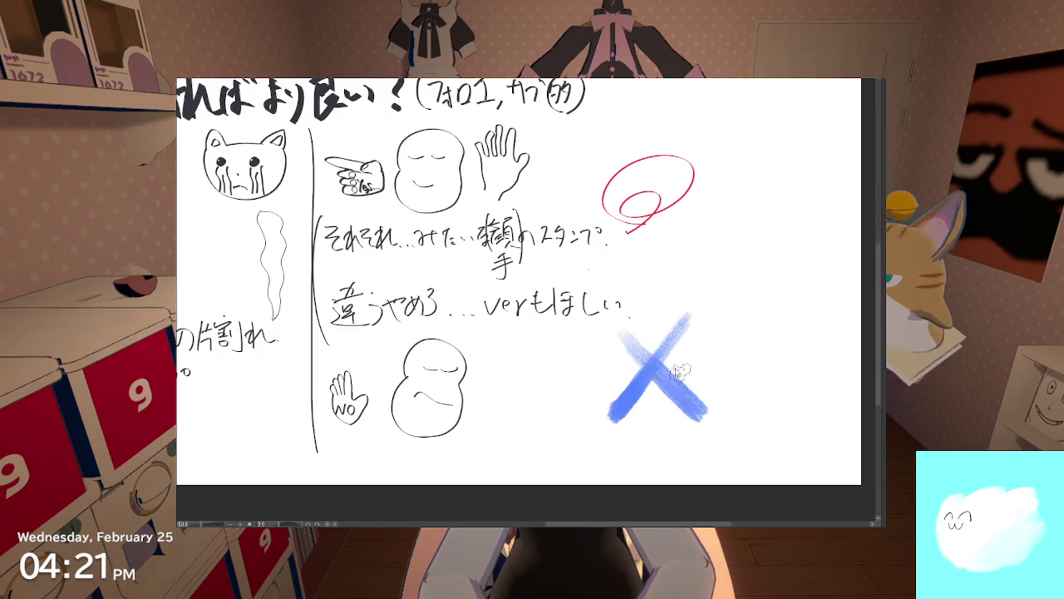
key("ctrl+z")
key("ctrl+z")
left_click_drag(689, 321, 644, 381)
key("ctrl+z")
left_click_drag(685, 318, 611, 413)
key("ctrl+z")
left_click_drag(682, 317, 611, 411)
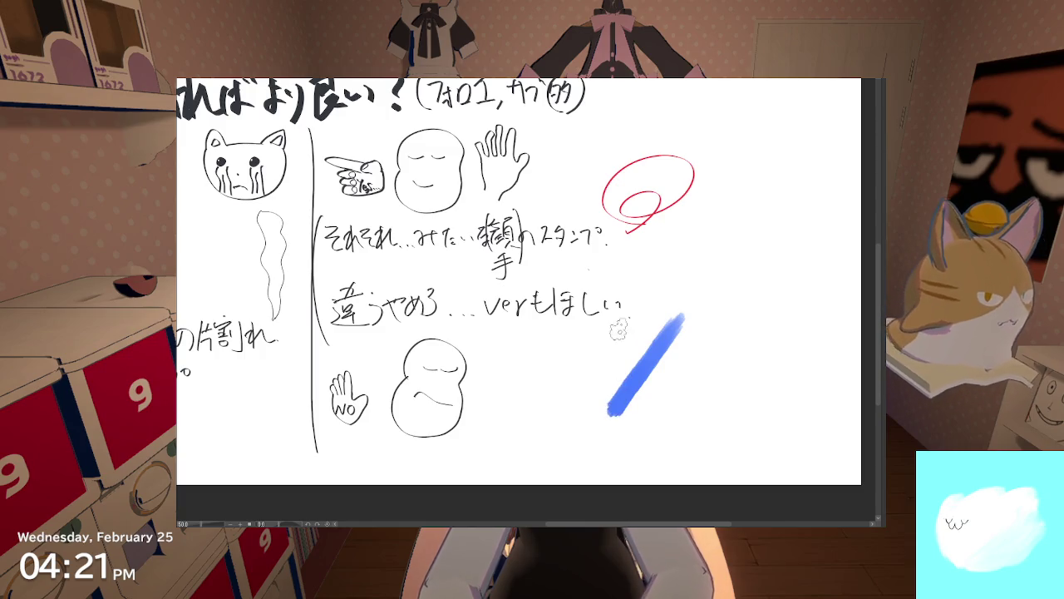
Step: Add the crossing upper-left to lower-right stroke, undoing and redrawing it several times
left_click_drag(619, 331, 699, 407)
key("ctrl+z")
mouse_move(617, 330)
left_mouse_down()
mouse_move(653, 379)
mouse_move(695, 395)
left_mouse_up()
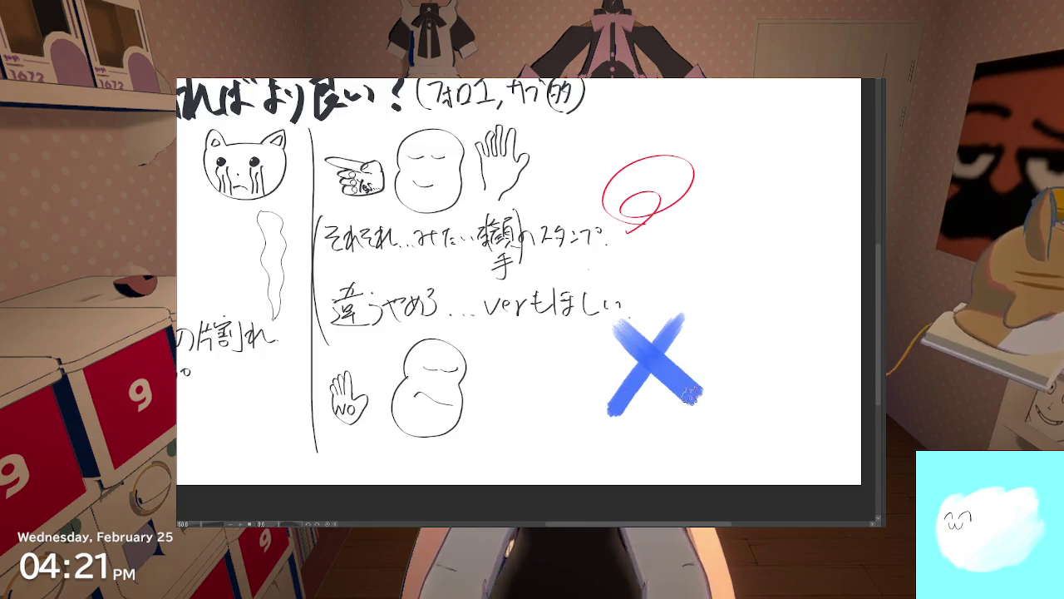
key("ctrl+z")
left_click_drag(613, 327, 704, 397)
key("ctrl+z")
left_click_drag(613, 320, 705, 403)
key("ctrl+z")
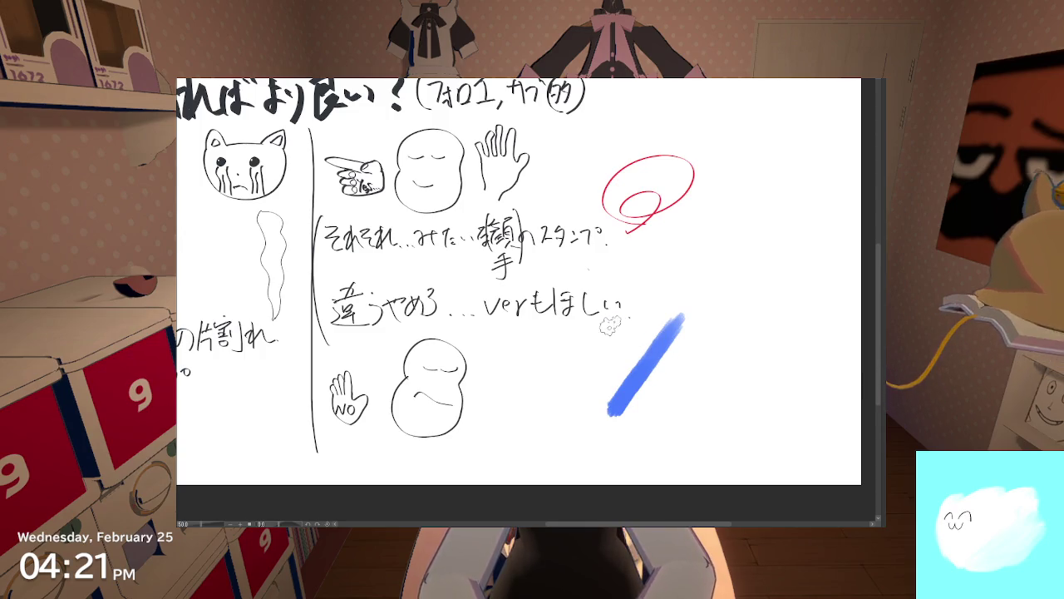
left_click_drag(611, 327, 704, 400)
key("ctrl+z")
left_click_drag(611, 320, 704, 398)
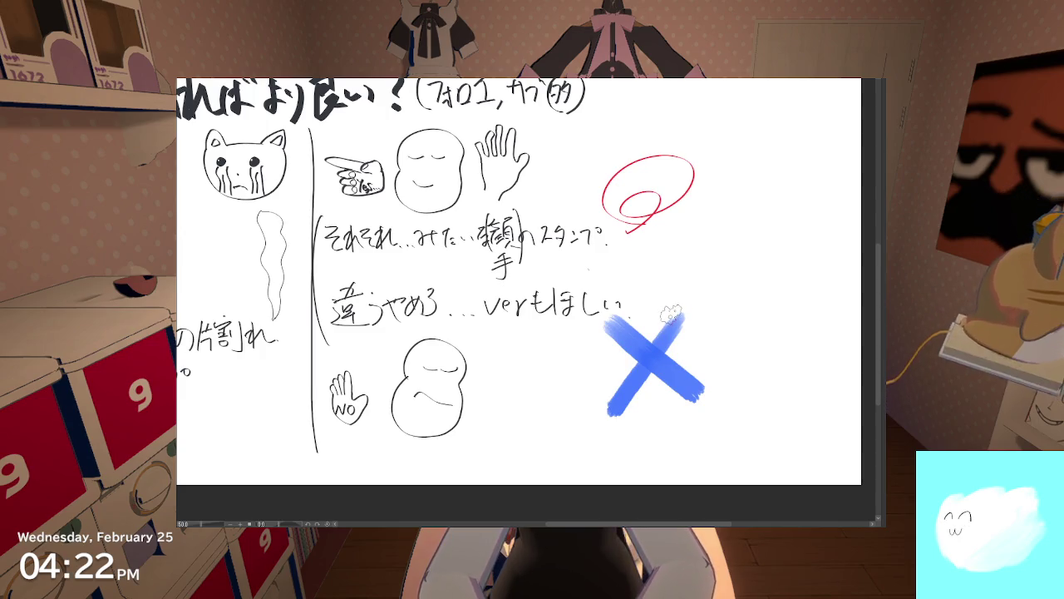
Step: Keep retrying the crossing stroke, finishing with a longer stroke that completes the bold X
key("ctrl+z")
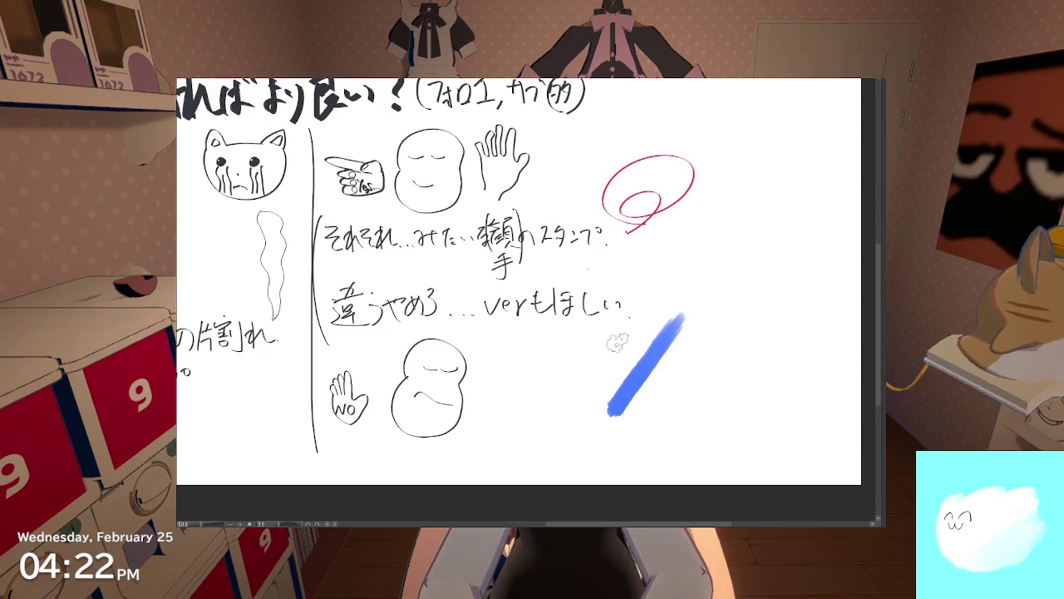
left_click_drag(613, 325, 690, 386)
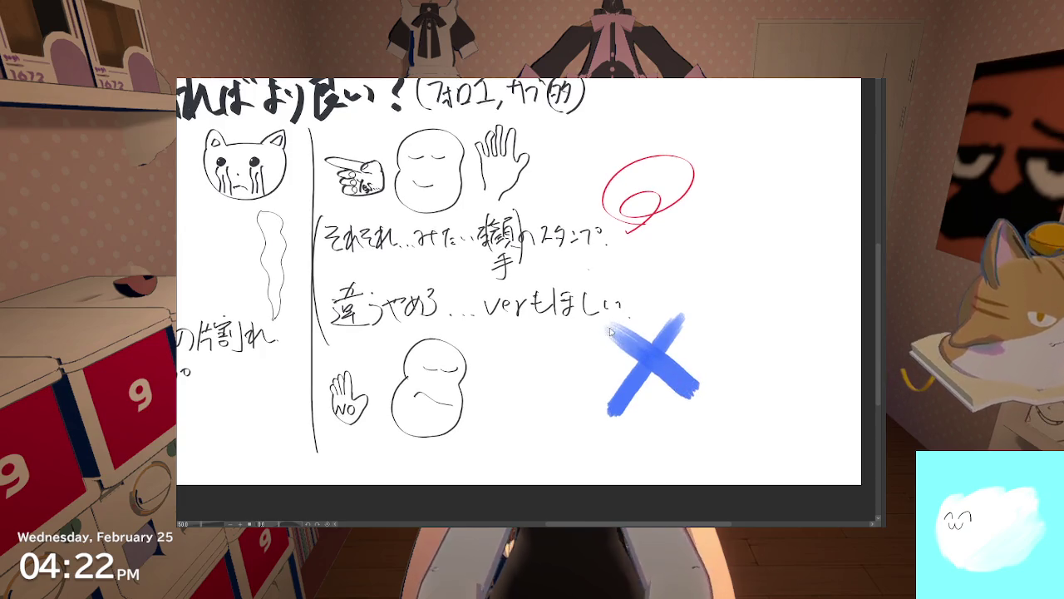
key("ctrl+z")
left_click_drag(615, 331, 703, 389)
key("ctrl+z")
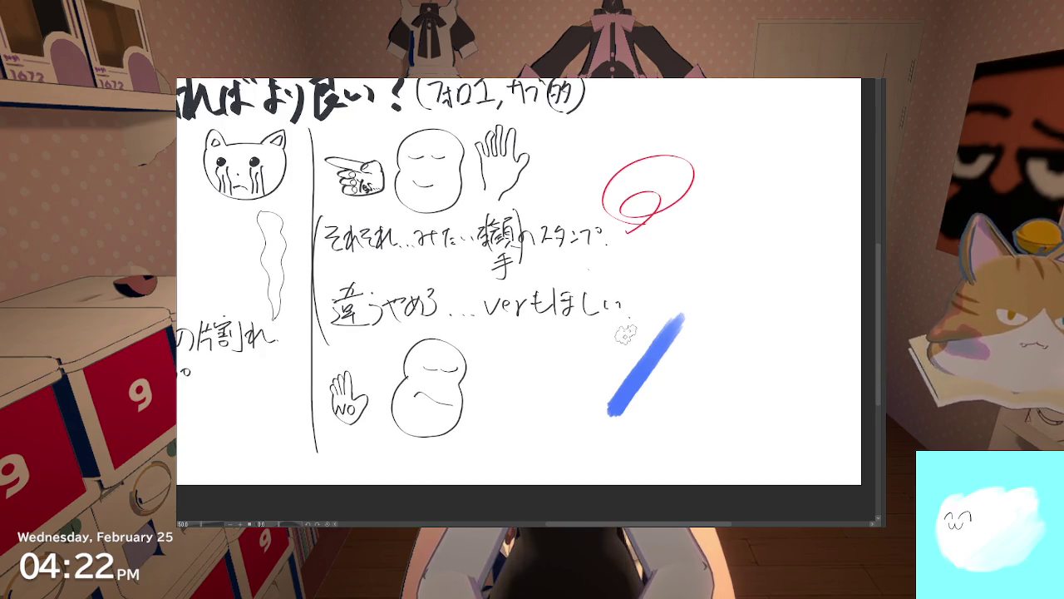
left_click_drag(602, 324, 699, 388)
key("ctrl+z")
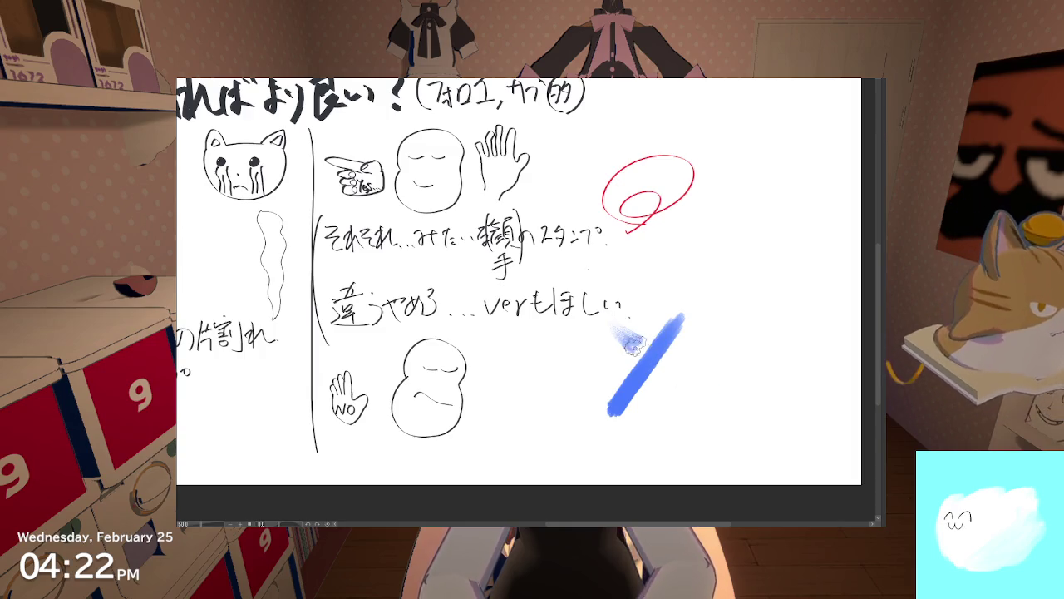
left_click_drag(630, 344, 703, 389)
key("ctrl+z")
left_click_drag(613, 324, 697, 401)
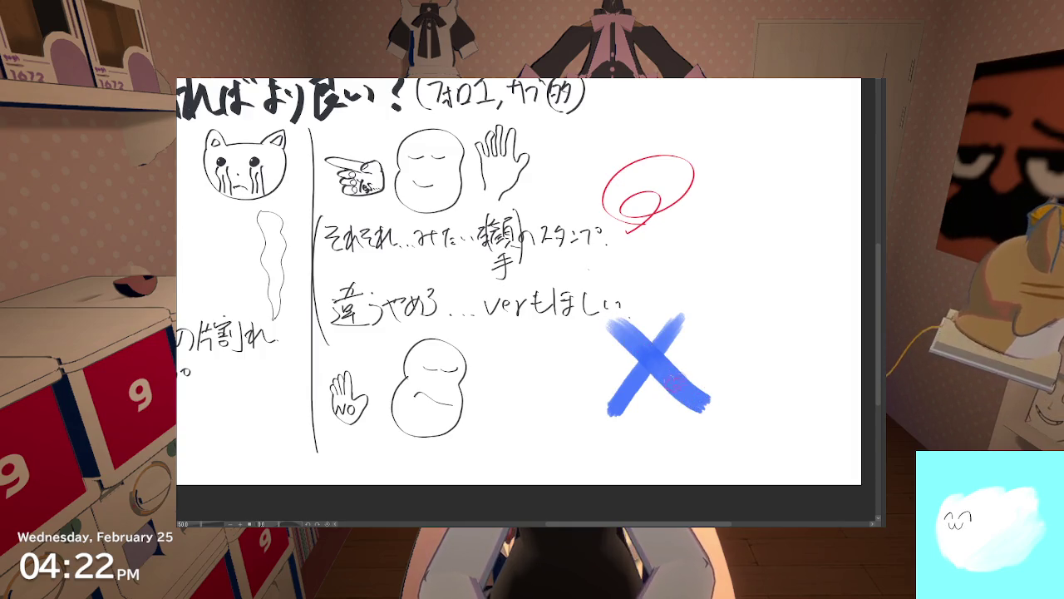
key("ctrl+z")
left_click_drag(602, 322, 656, 362)
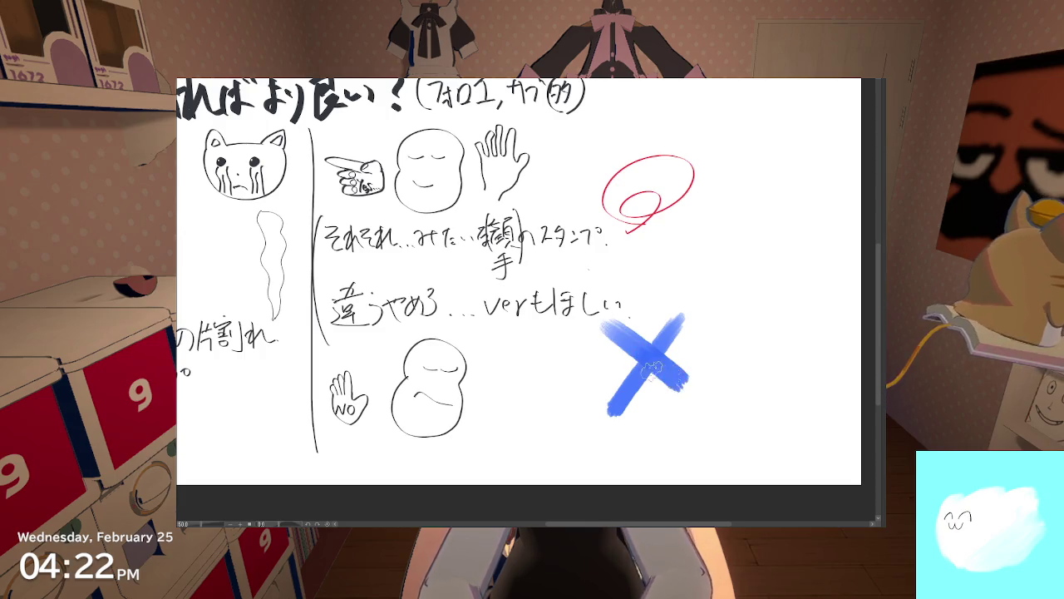
key("ctrl+z")
left_click_drag(606, 321, 705, 406)
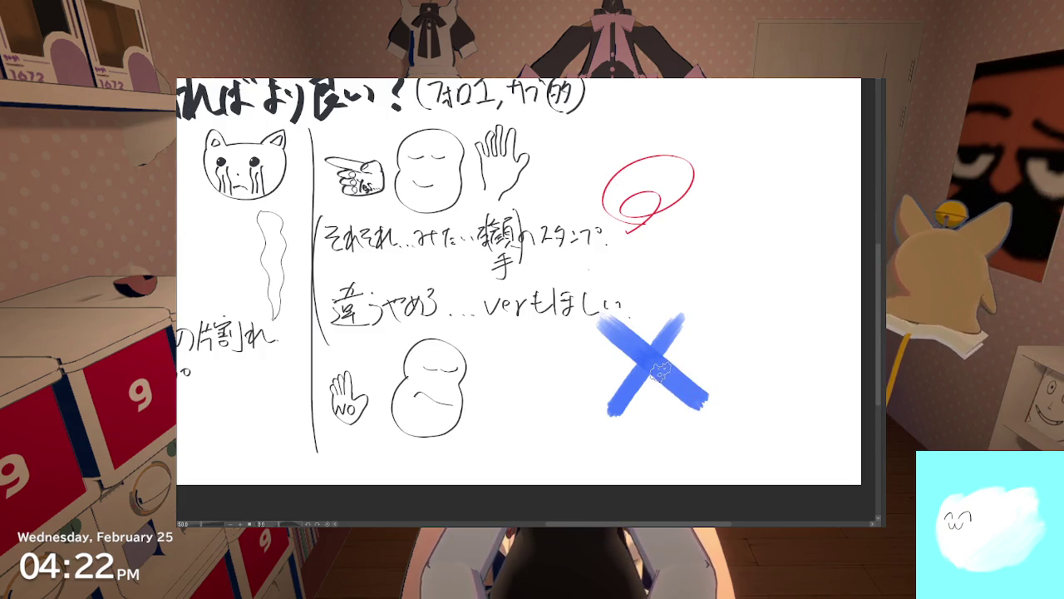
key("ctrl+z")
left_click_drag(607, 321, 705, 407)
key("ctrl+z")
left_click_drag(616, 326, 703, 406)
key("ctrl+z")
left_click_drag(613, 321, 702, 405)
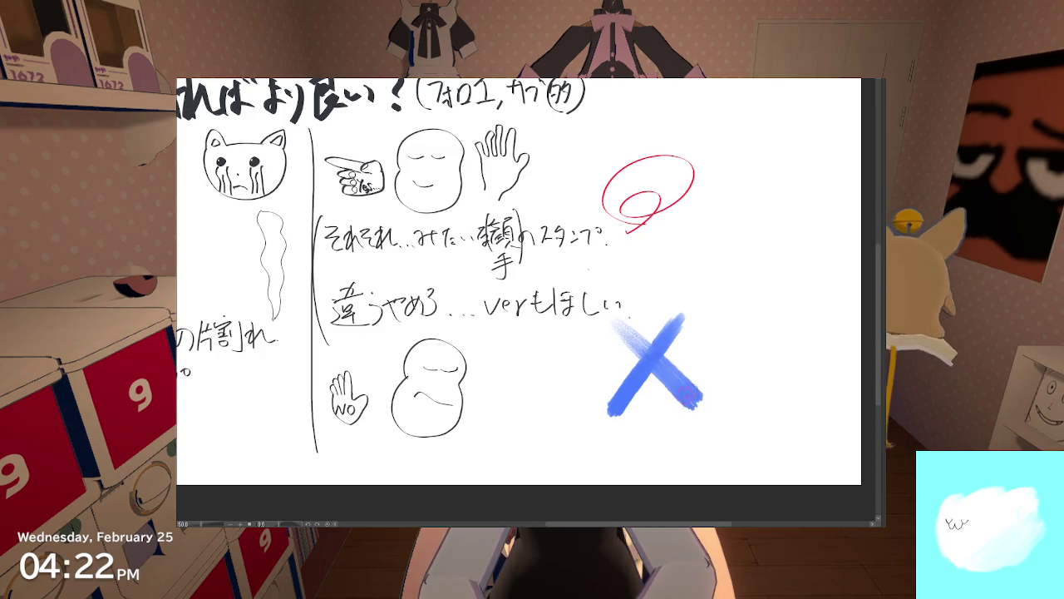
key("ctrl+z")
left_click_drag(603, 319, 712, 413)
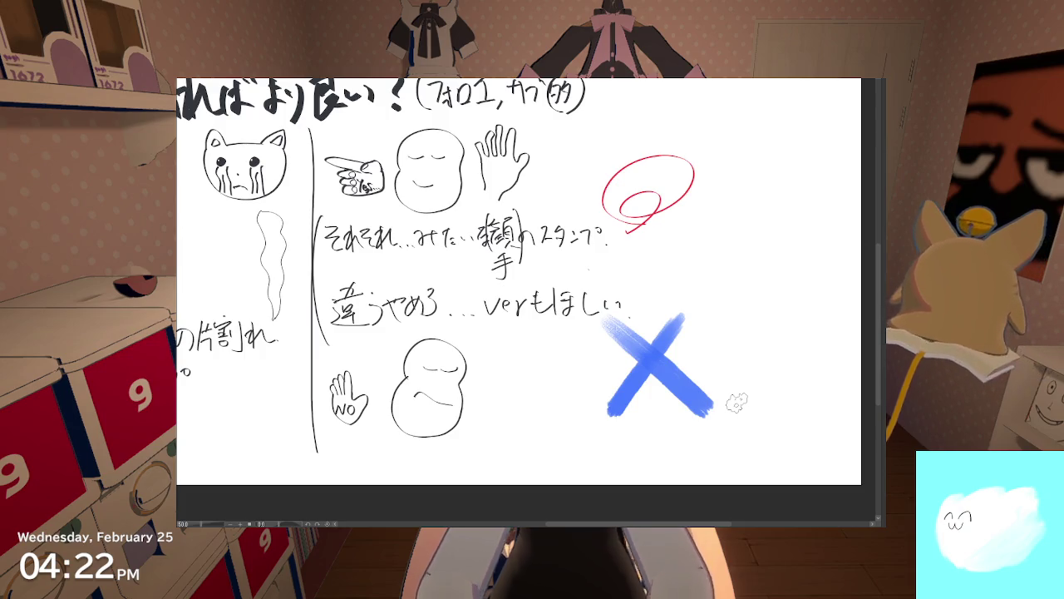
scroll(737, 403, "down", 2)
scroll(559, 261, "up", 2)
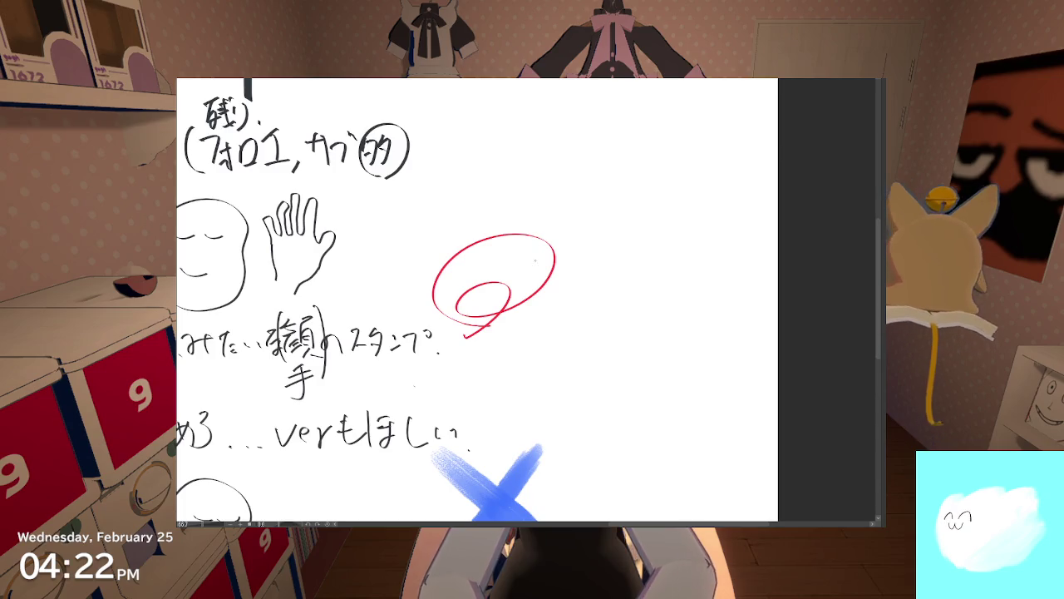
key("e")
mouse_move(515, 299)
left_mouse_down()
mouse_move(511, 311)
mouse_move(477, 288)
mouse_move(451, 249)
mouse_move(468, 274)
left_mouse_up()
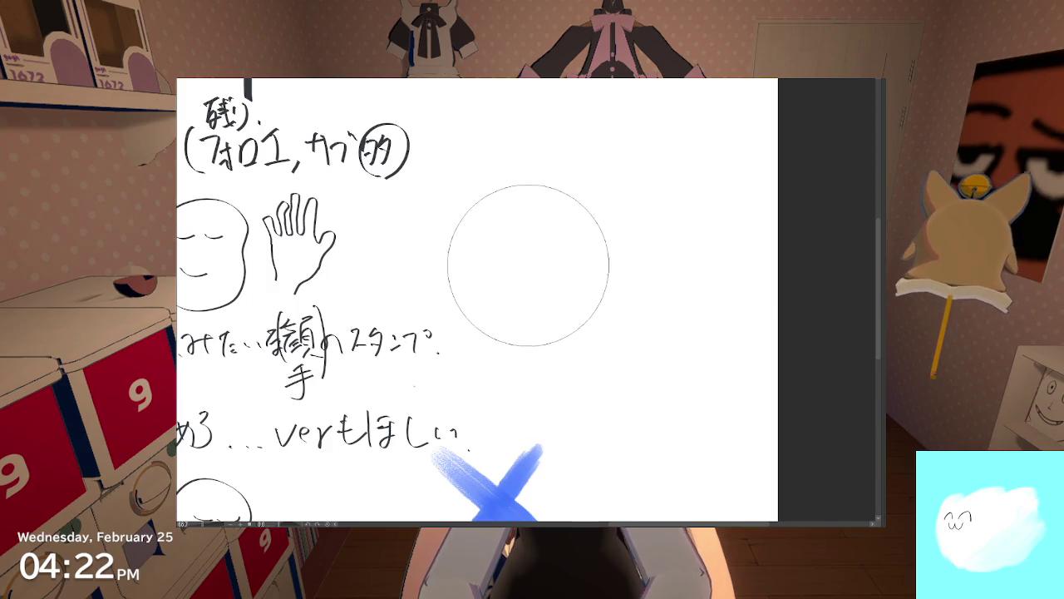
left_click_drag(475, 261, 547, 219)
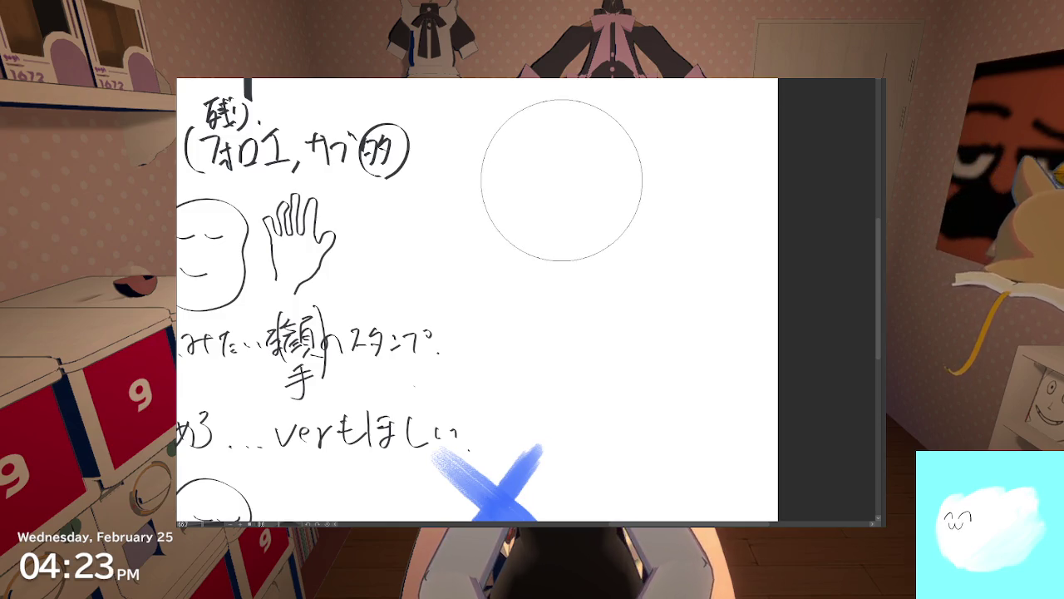
key("p")
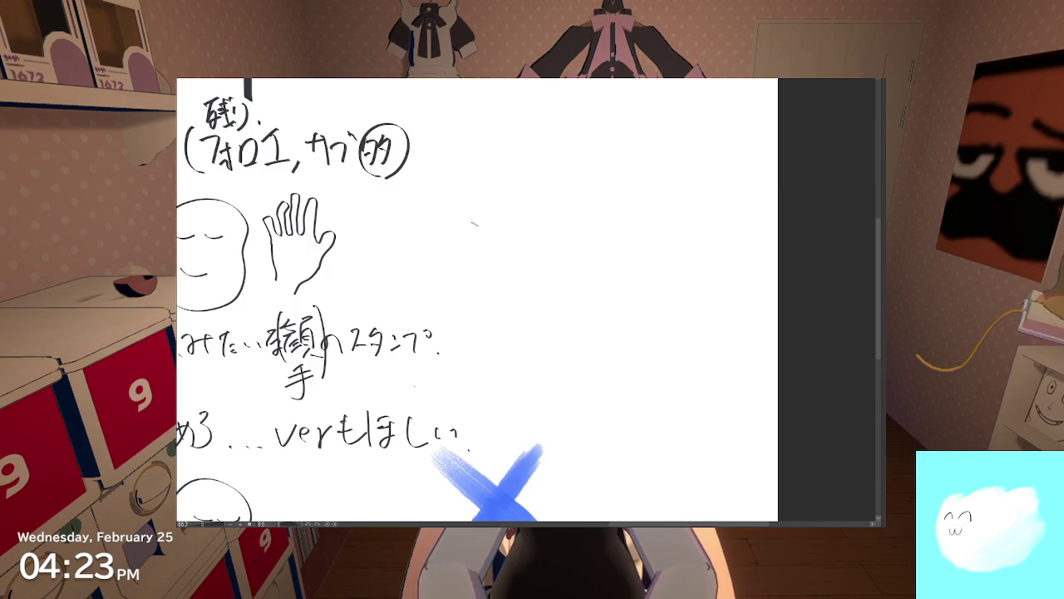
scroll(476, 239, "down", 2)
scroll(476, 239, "down", 2)
scroll(476, 239, "up", 2)
scroll(441, 299, "down", 2)
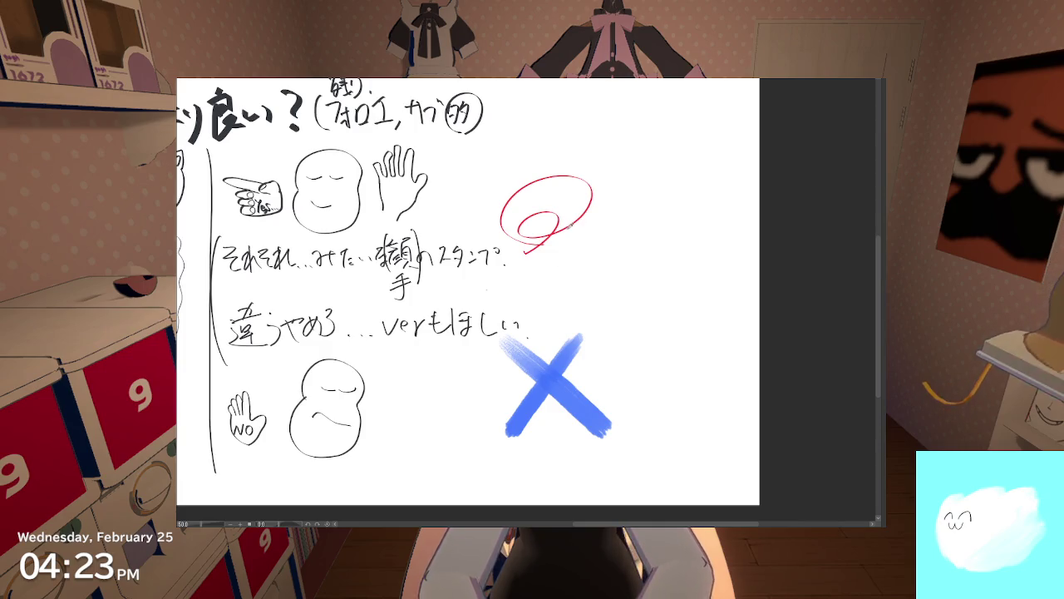
Step: Sample the loop's red, erase the thin red loop, and try a thick replacement stroke
left_click(569, 225, "alt")
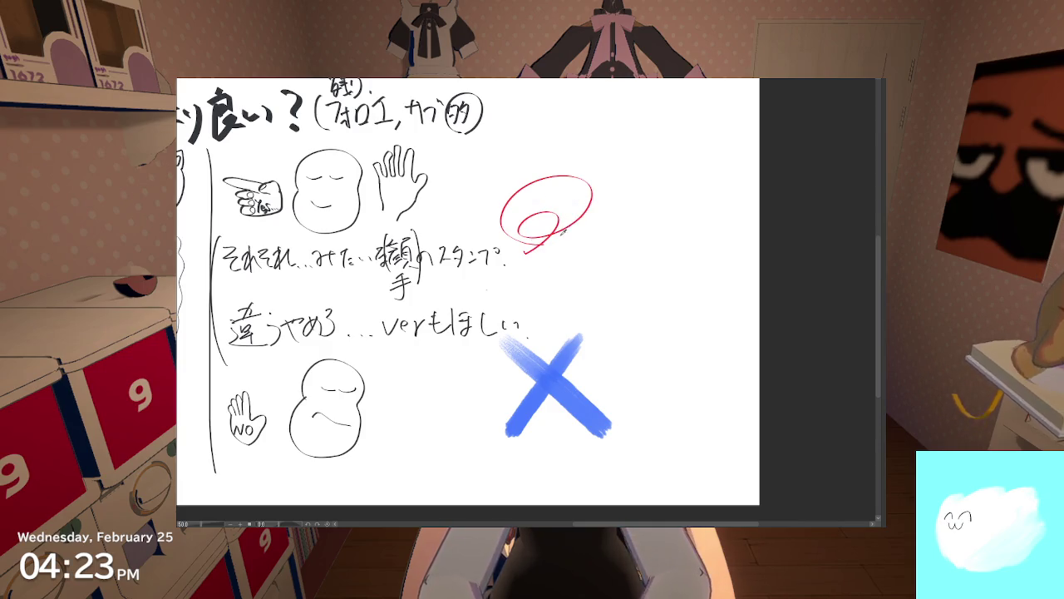
mouse_move(558, 223)
left_mouse_down()
mouse_move(559, 201)
mouse_move(571, 202)
mouse_move(563, 214)
left_mouse_up()
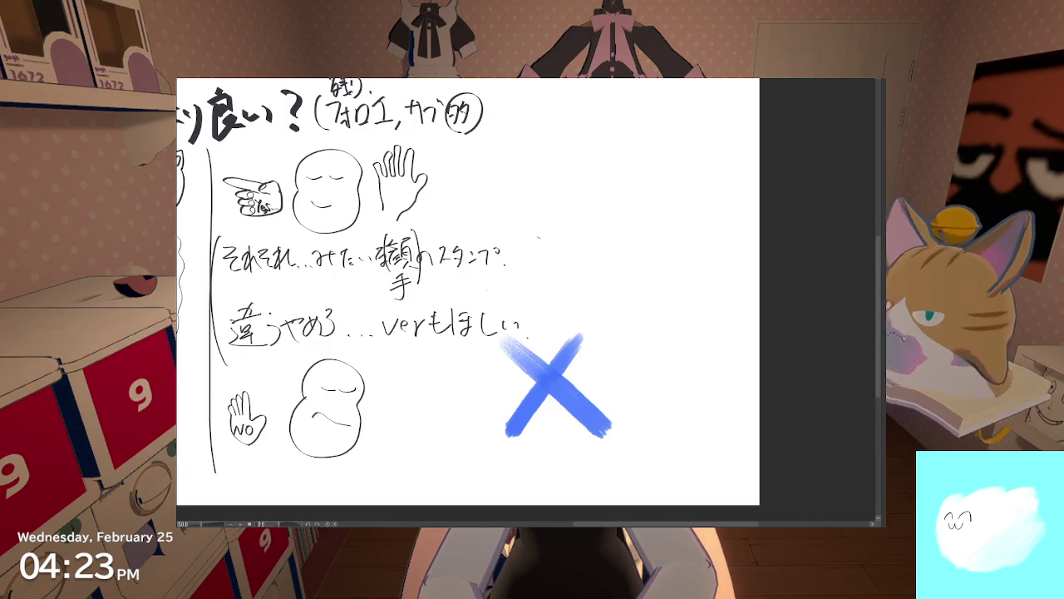
mouse_move(532, 257)
left_mouse_down()
mouse_move(548, 254)
mouse_move(540, 226)
mouse_move(582, 230)
left_mouse_up()
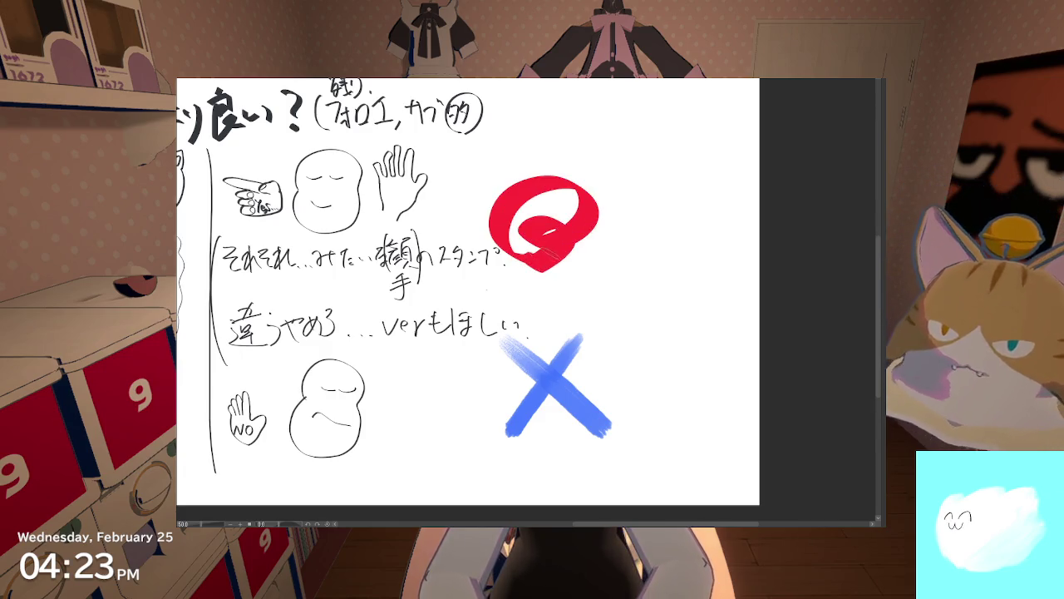
key("ctrl+z")
Step: Repaint the thick red loop above the blue X, then undo it, leaving the spot empty
scroll(543, 255, "down", 3)
scroll(542, 255, "up", 4)
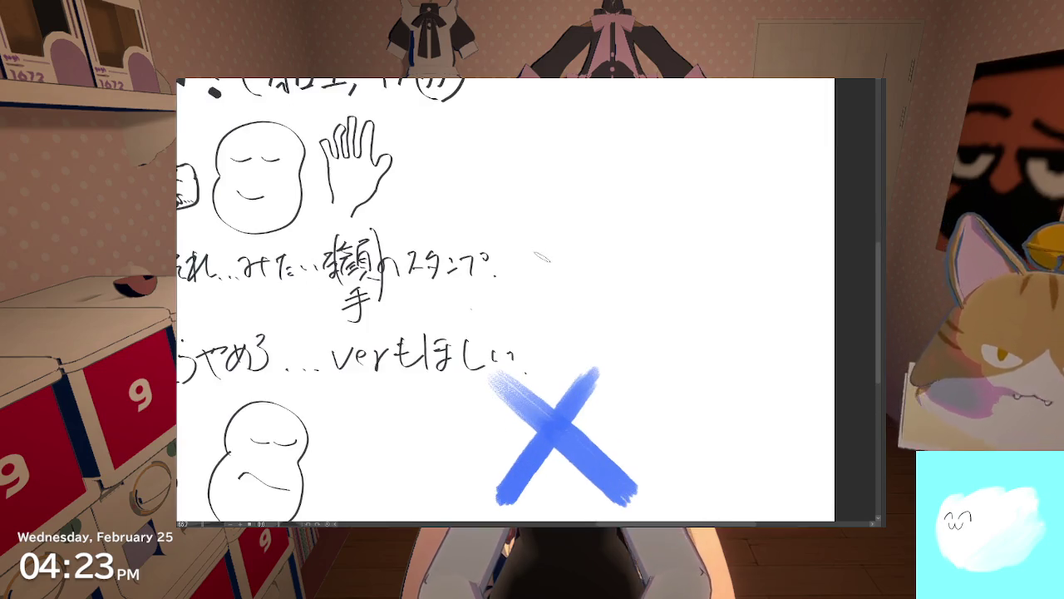
mouse_move(582, 193)
left_mouse_down()
mouse_move(515, 264)
mouse_move(528, 260)
left_mouse_up()
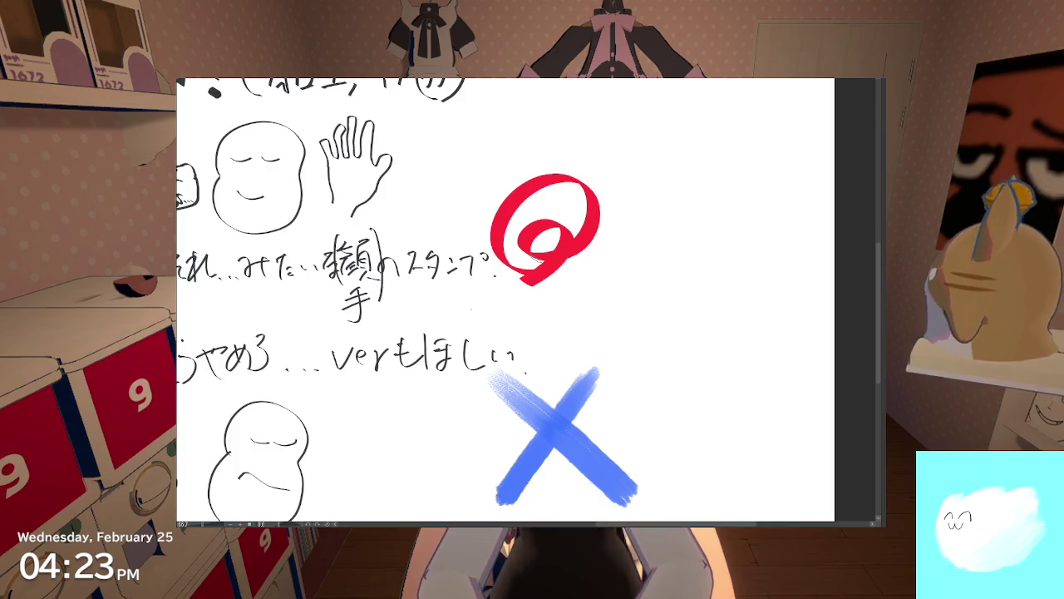
left_click_drag(535, 259, 645, 298)
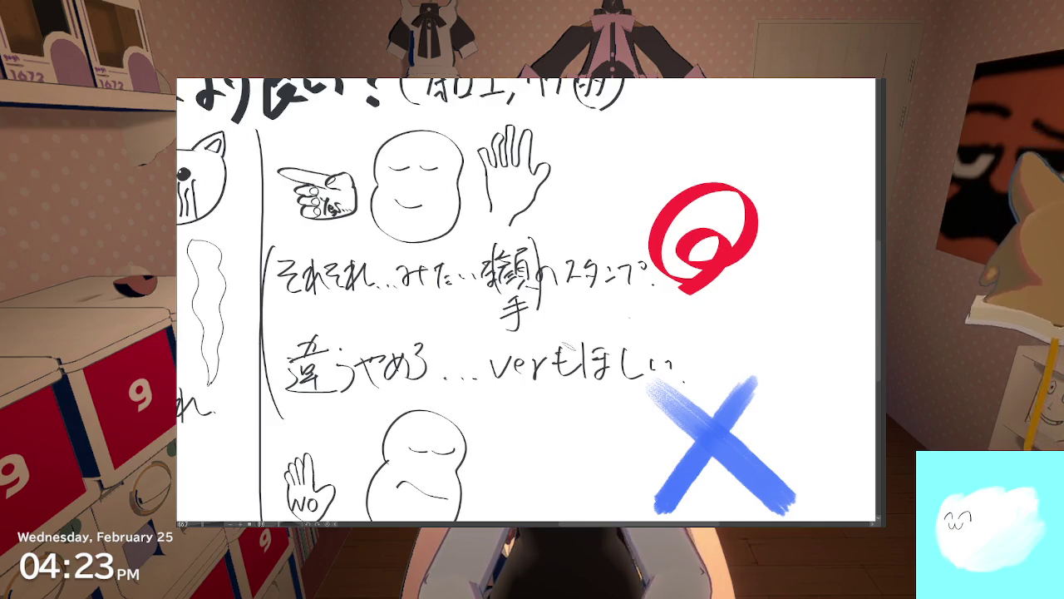
key("ctrl+z")
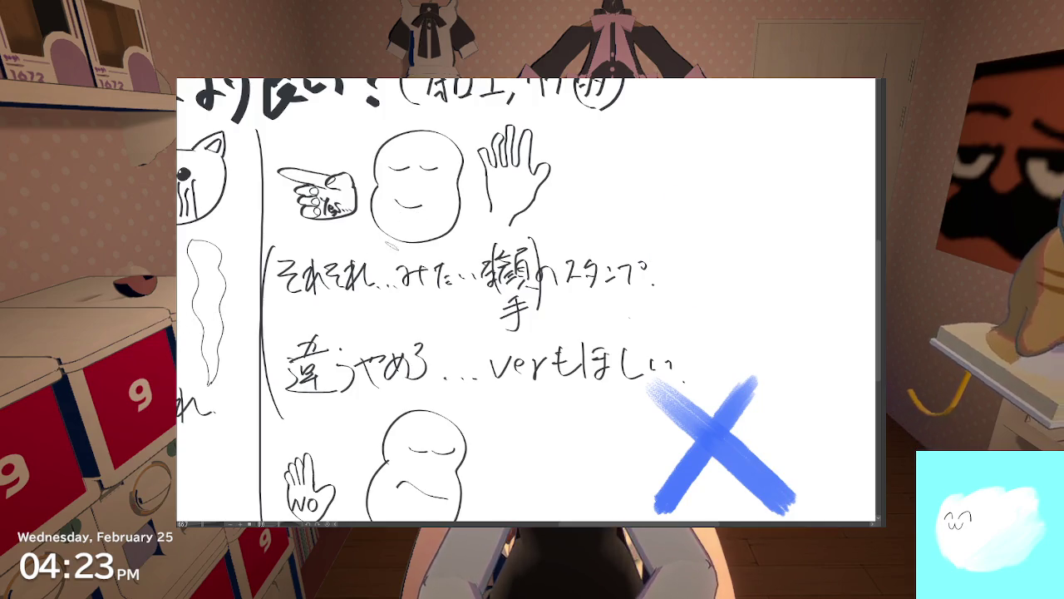
Step: Try red prohibition marks over the pointing hand, undoing them while zooming in on it
left_click_drag(337, 237, 326, 241)
left_click_drag(301, 176, 349, 229)
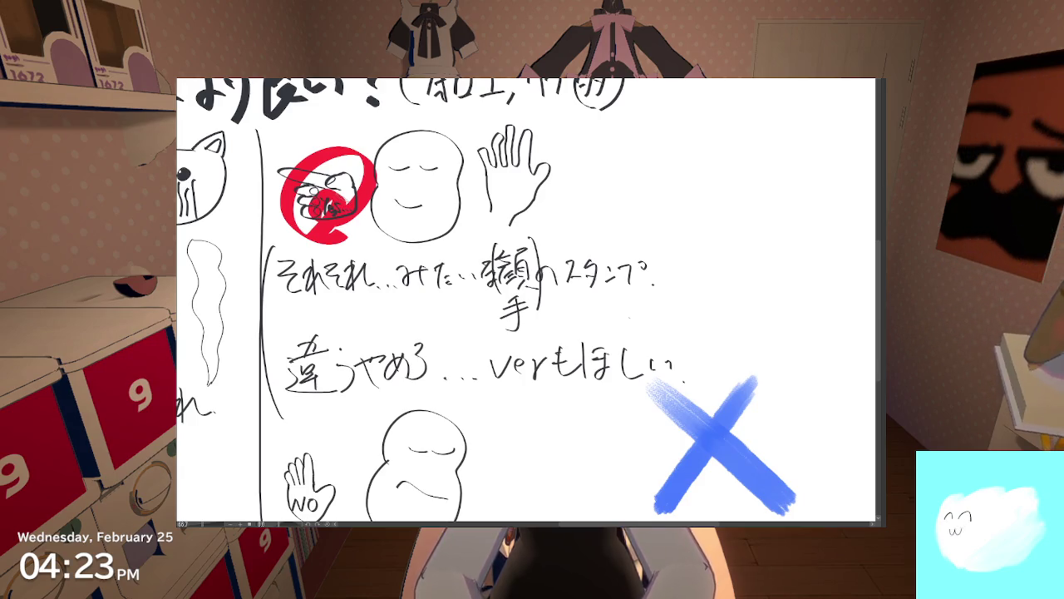
key("ctrl+z")
key("ctrl+z")
key("ctrl+alt+0")
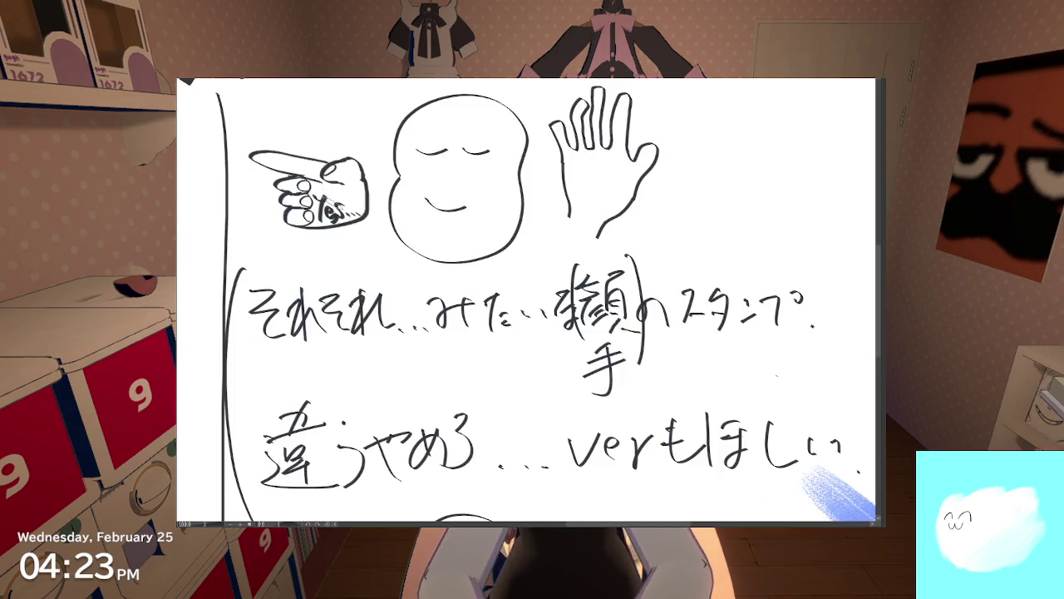
left_click_drag(416, 249, 497, 282)
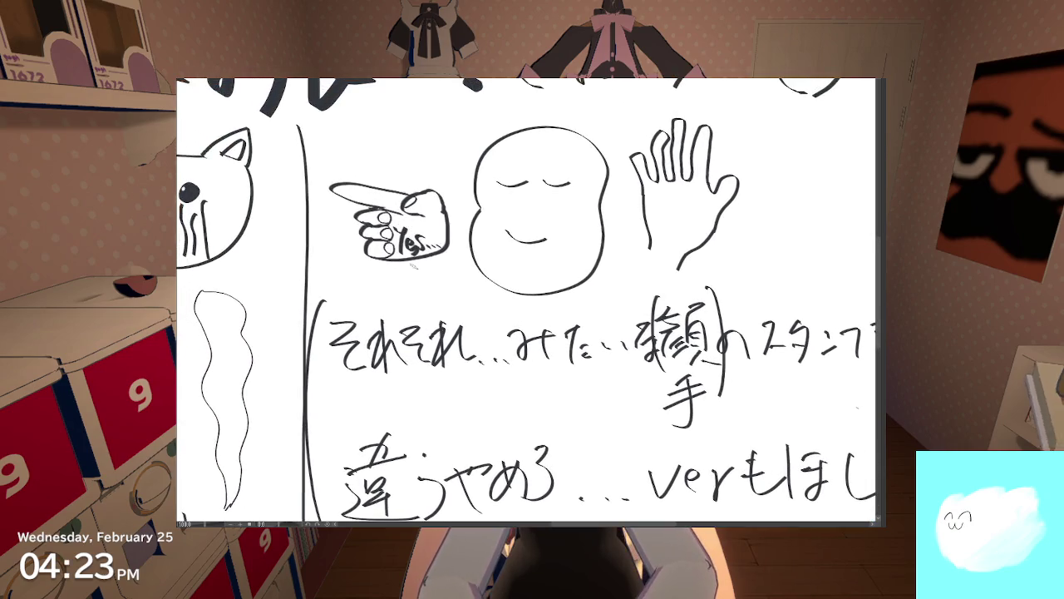
left_click_drag(411, 283, 374, 250)
key("ctrl+z")
Step: Redraw a rounder red circle around the pointing-hand YES sketch
mouse_move(416, 159)
left_mouse_down()
mouse_move(374, 225)
mouse_move(399, 279)
left_mouse_up()
key("ctrl+z")
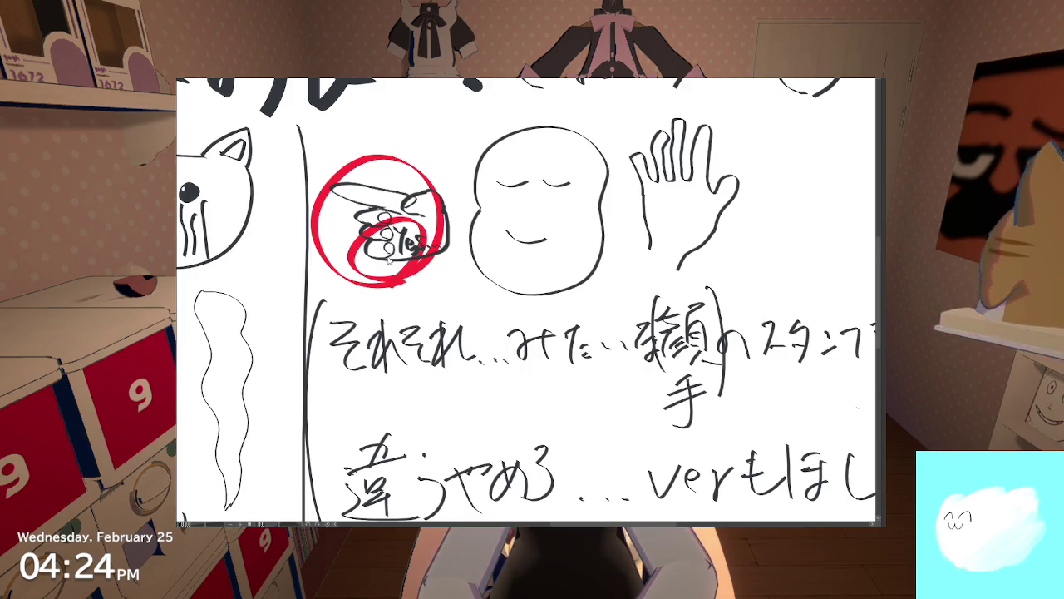
key("ctrl+z")
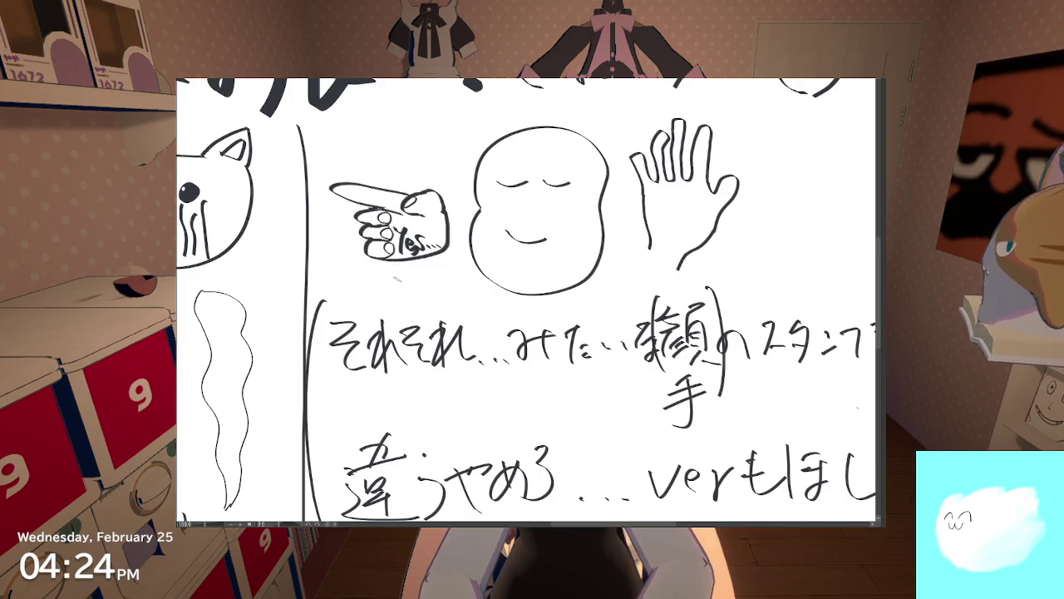
left_click_drag(392, 284, 370, 176)
key("ctrl+z")
mouse_move(391, 278)
left_mouse_down()
mouse_move(432, 178)
mouse_move(358, 295)
left_mouse_up()
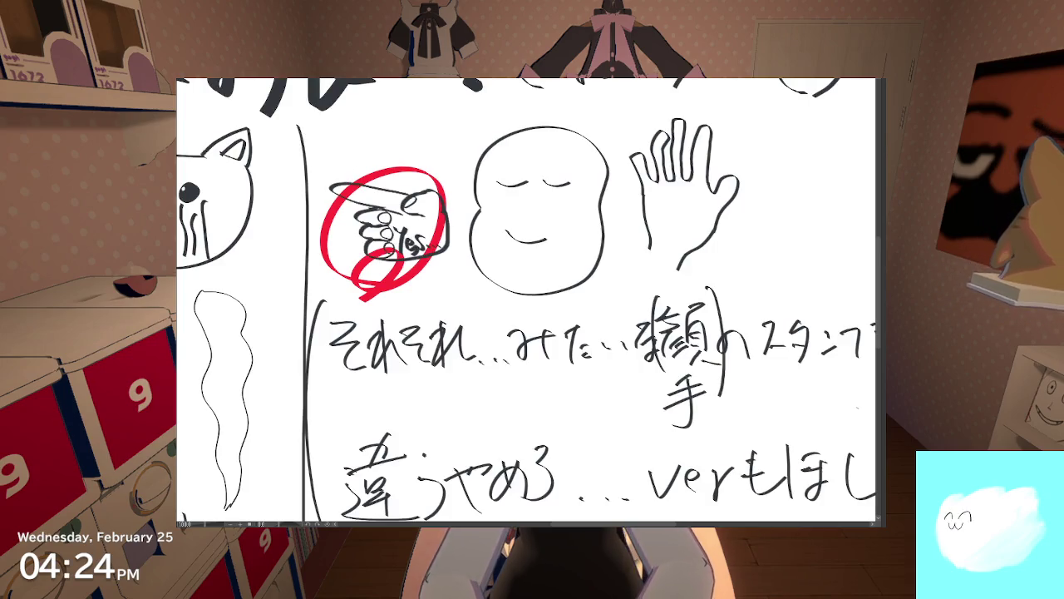
key("ctrl+t")
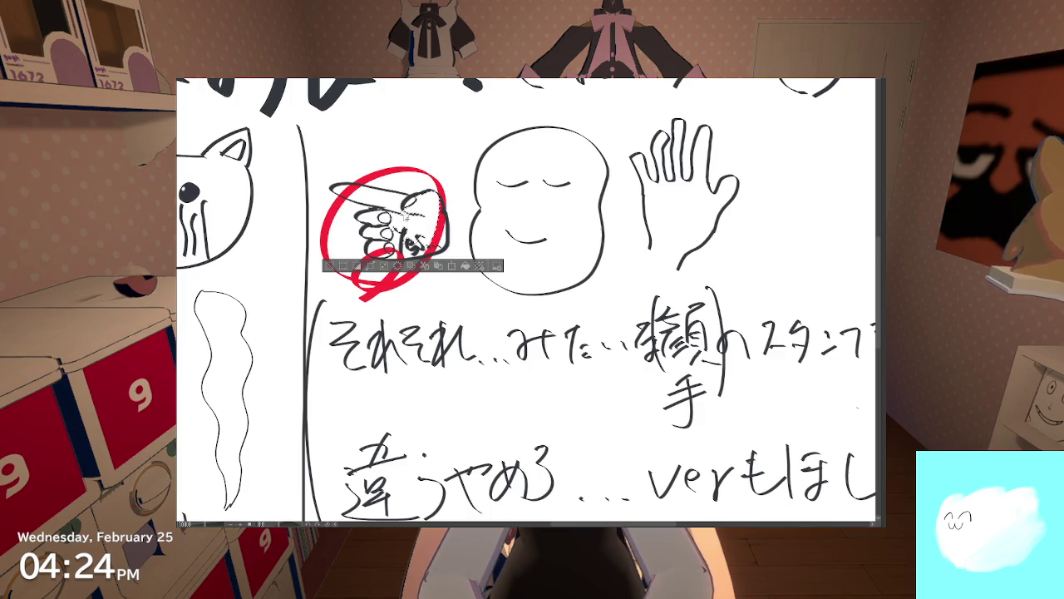
key("Return")
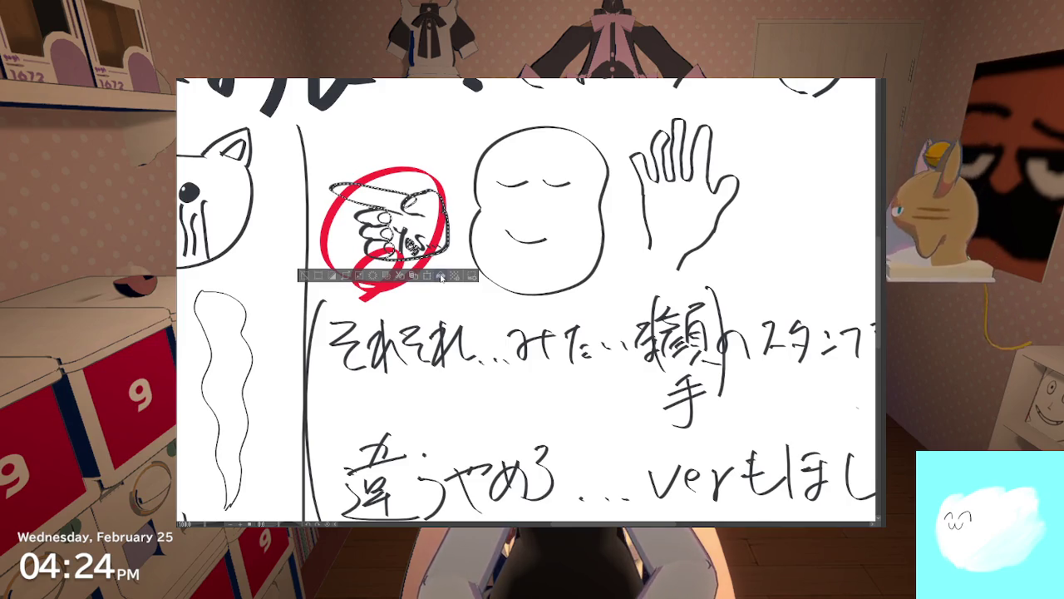
left_click(413, 275)
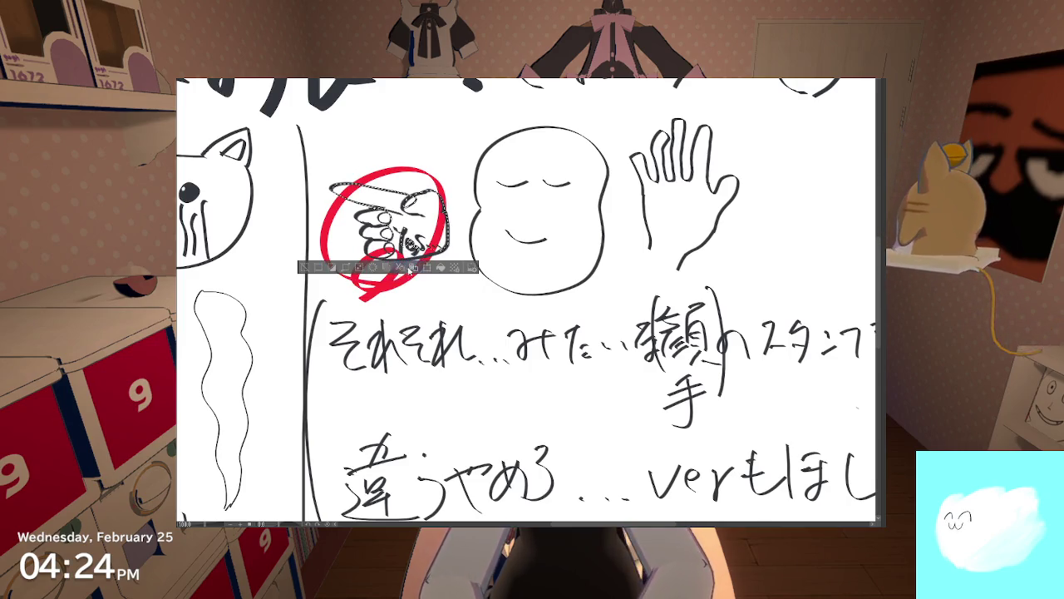
left_click(347, 284)
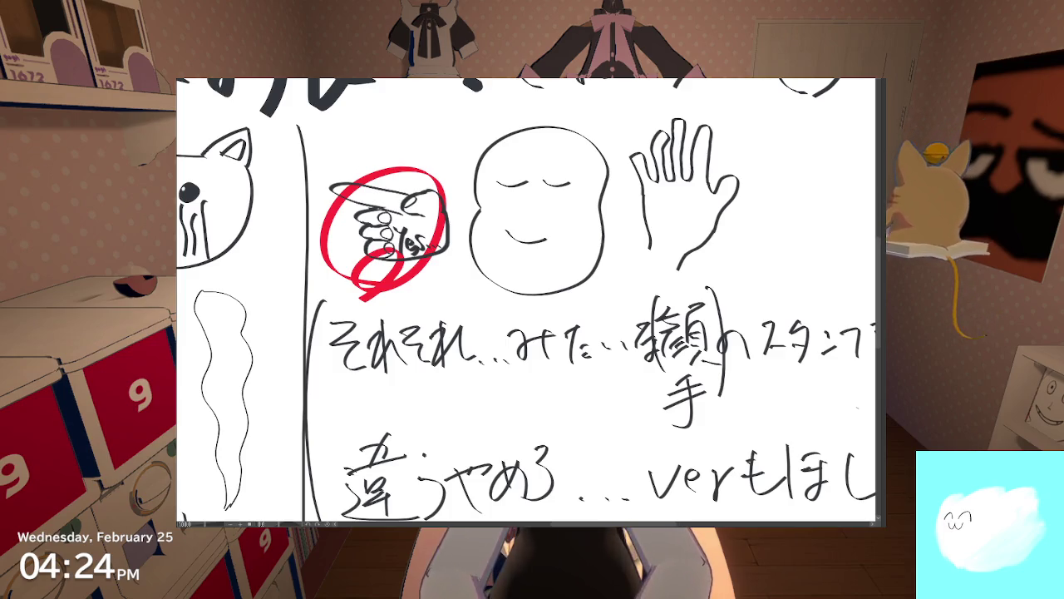
Step: Lasso the blue X, shrink it, and move it onto the NO palm sketch
scroll(532, 300, "down", 2)
left_click_drag(749, 457, 549, 332)
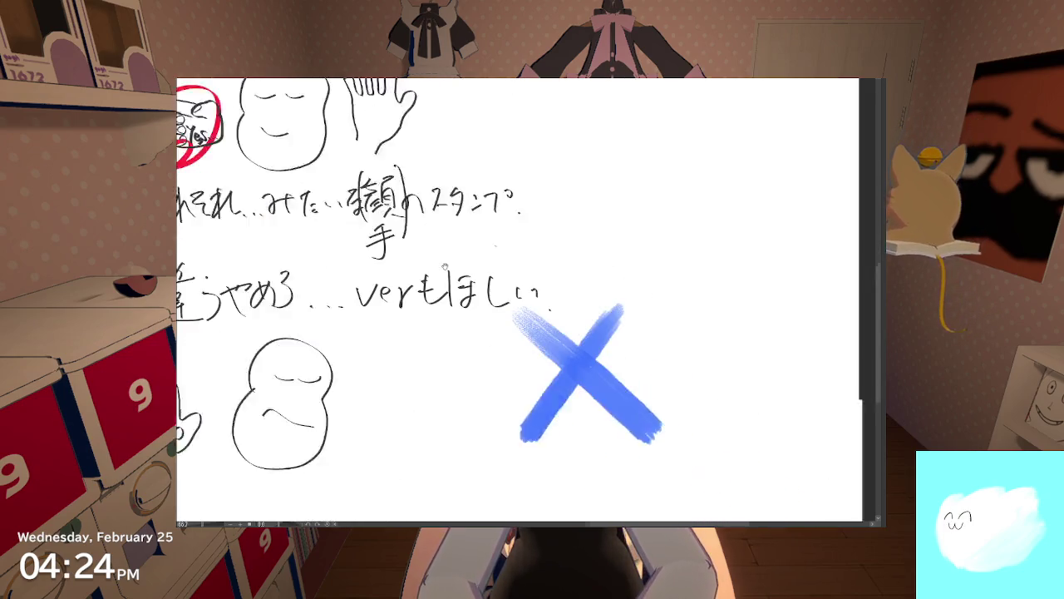
mouse_move(471, 264)
left_mouse_down()
mouse_move(527, 257)
mouse_move(677, 361)
mouse_move(409, 336)
left_mouse_up()
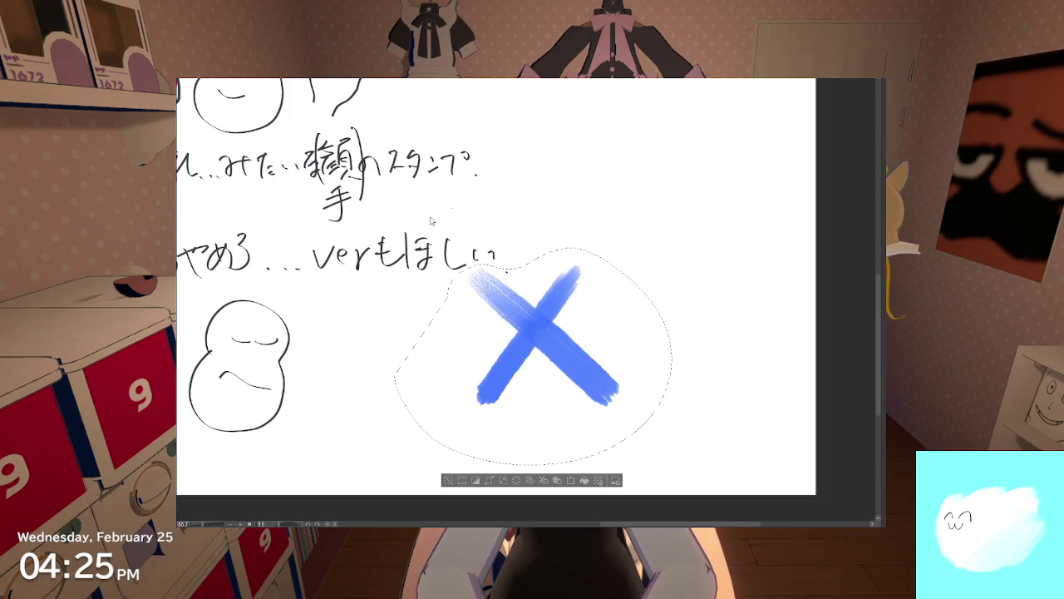
left_click(573, 480)
scroll(570, 435, "down", 2)
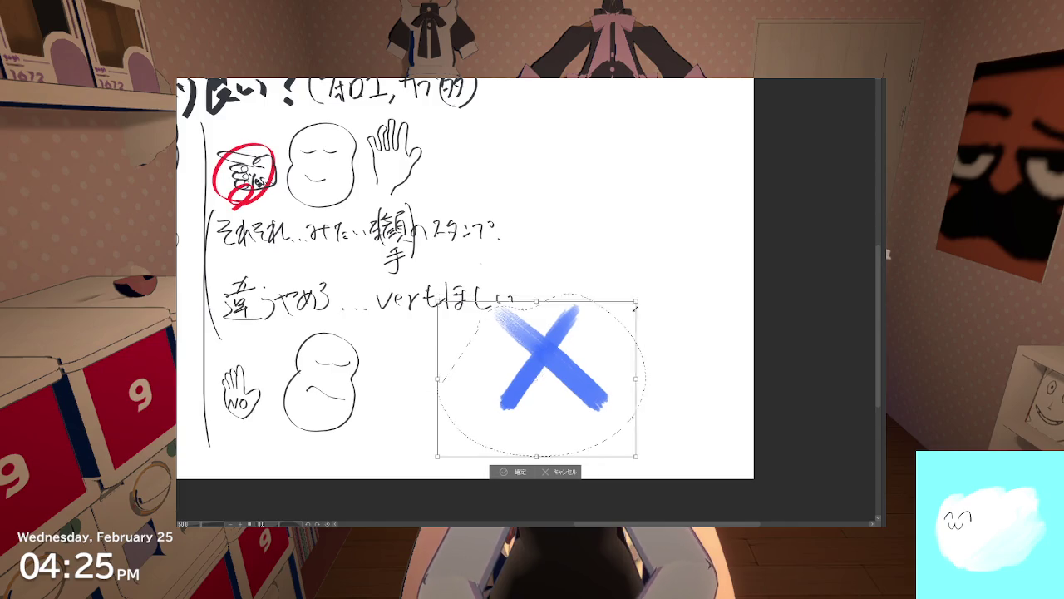
left_click_drag(651, 299, 535, 380)
mouse_move(503, 439)
left_mouse_down()
mouse_move(347, 439)
mouse_move(257, 417)
left_mouse_up()
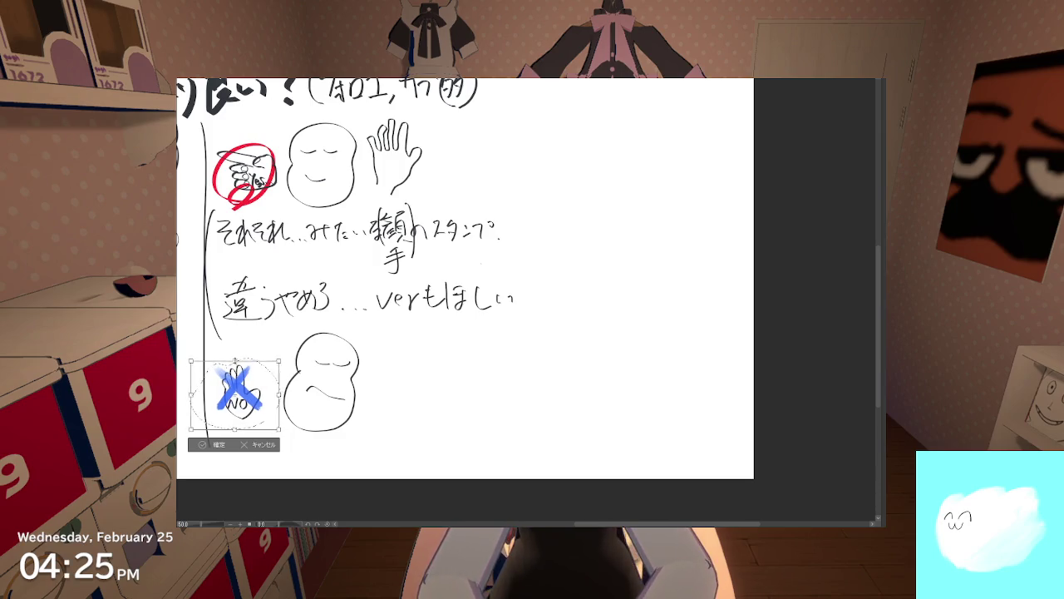
Step: Fine-tune the blue X's size and position over the NO hand and confirm the transform
left_click_drag(235, 359, 235, 483)
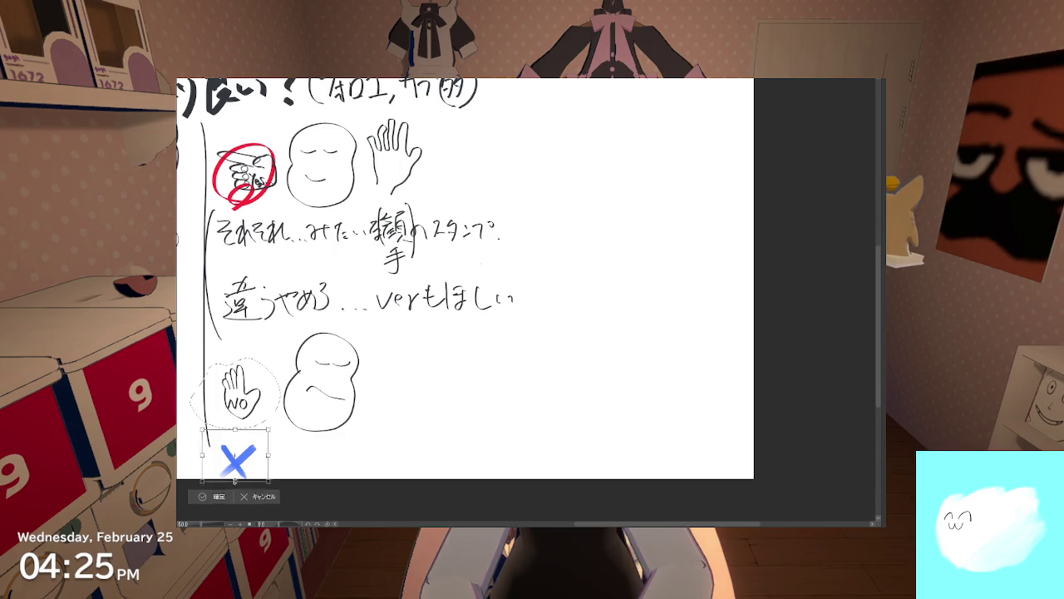
key("ctrl+z")
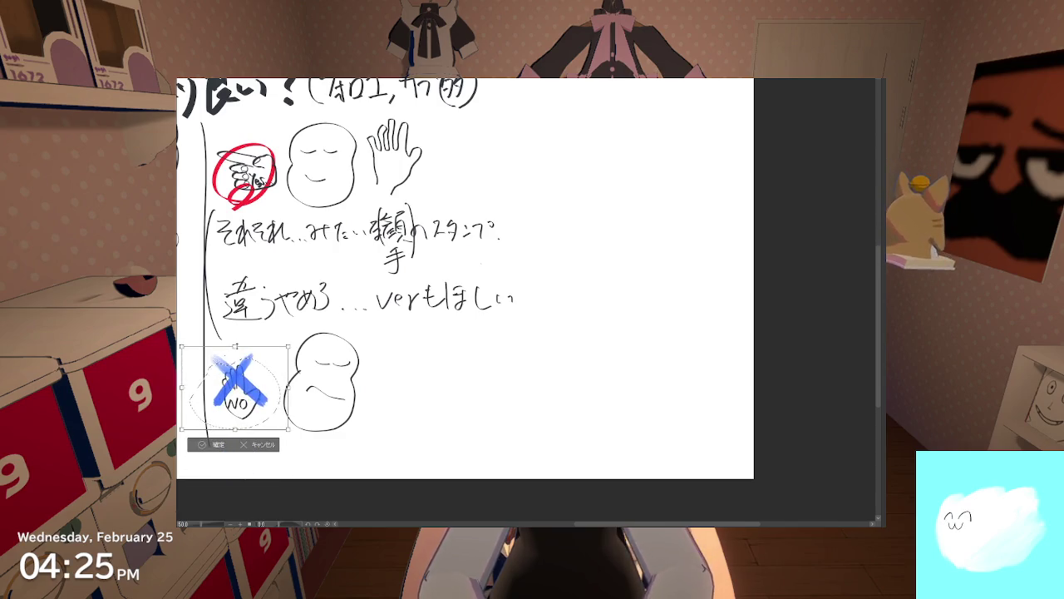
mouse_move(235, 346)
left_mouse_down()
mouse_move(245, 346)
mouse_move(244, 374)
left_mouse_up()
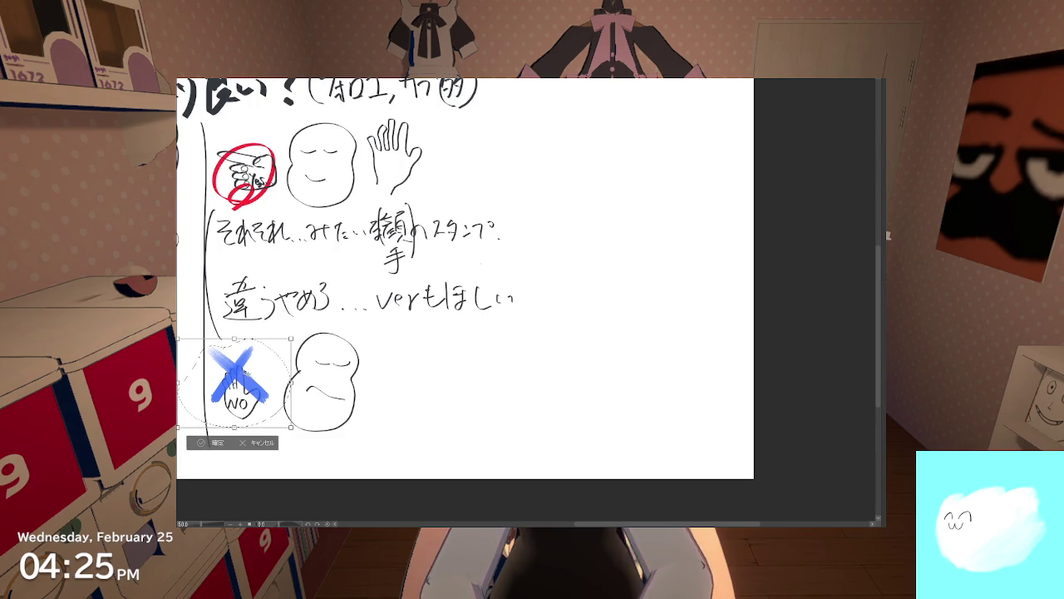
left_click(210, 442)
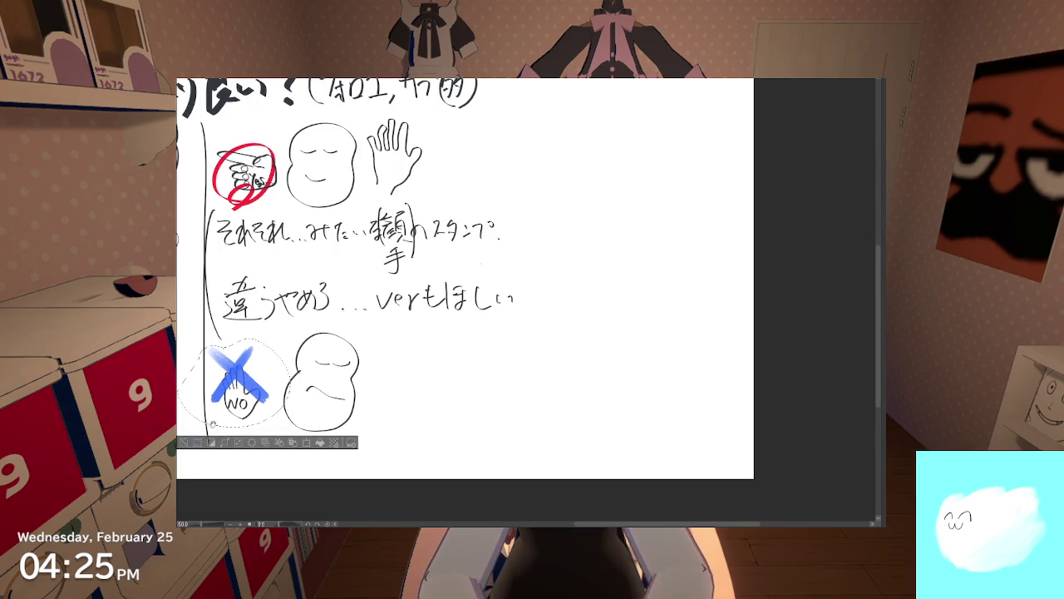
left_click_drag(211, 424, 257, 413)
Step: Deselect, then drag the blue X and red circle off the hands into the empty right side
key("ctrl+d")
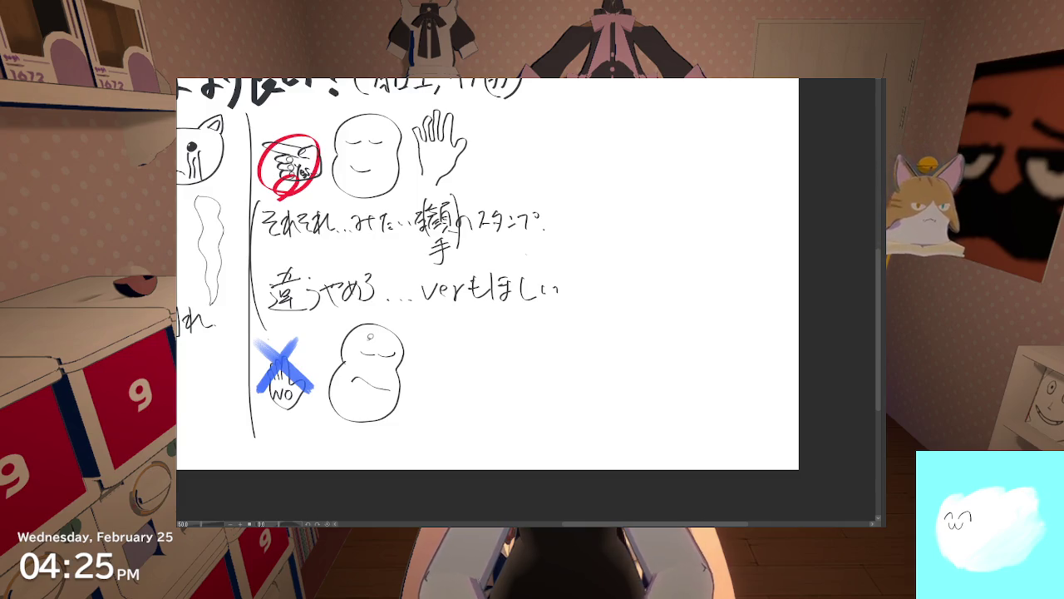
left_click_drag(283, 370, 597, 351)
left_click_drag(289, 167, 587, 177)
key("ctrl+z")
key("ctrl+y")
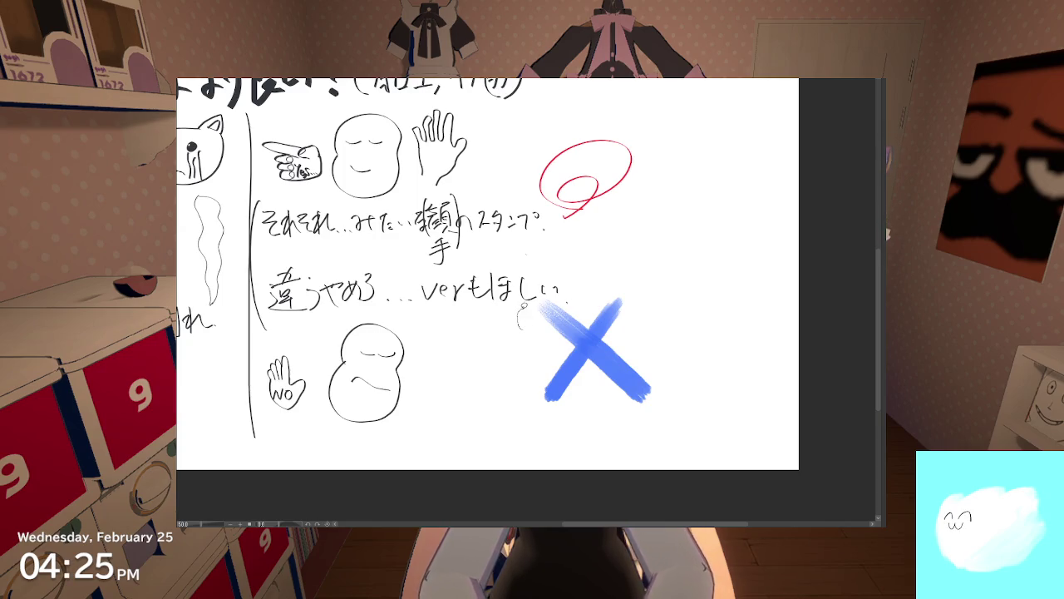
Step: Lasso both marks, enlarge and reposition them with Ctrl+T, then confirm and deselect
left_click_drag(538, 296, 590, 284)
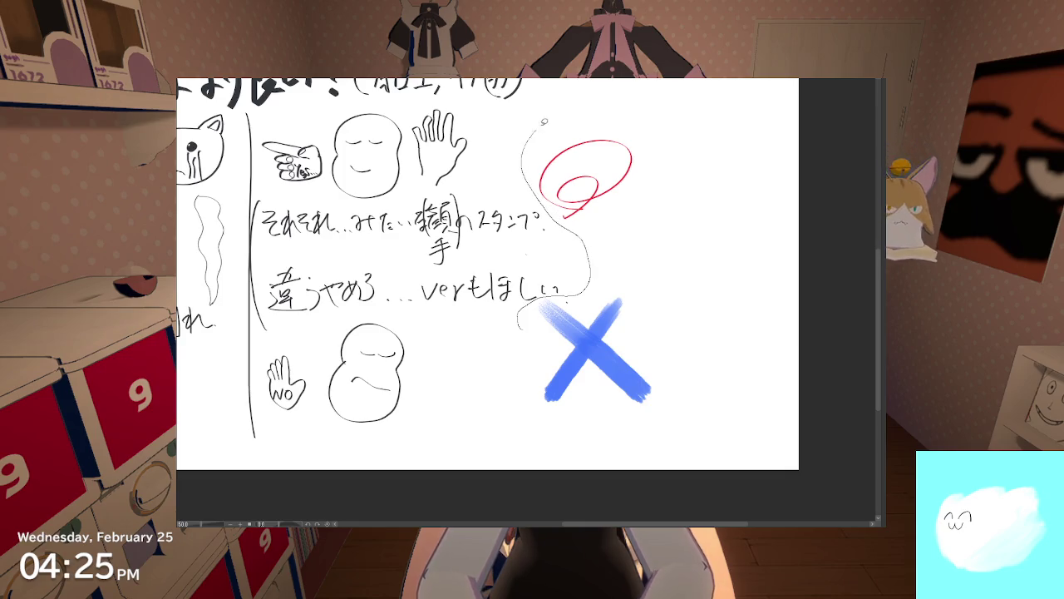
left_click_drag(560, 218, 542, 372)
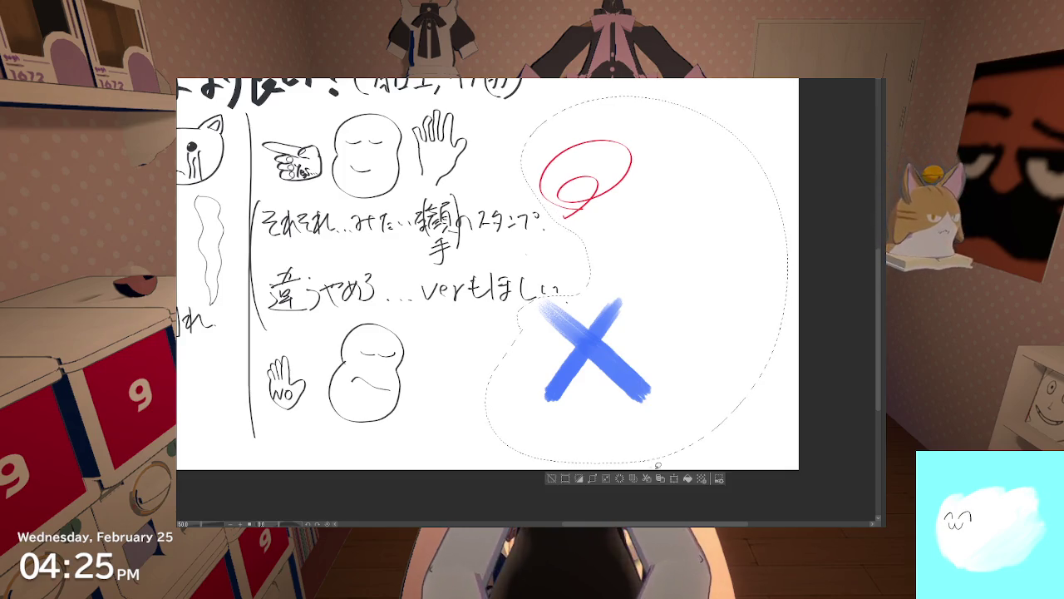
key("ctrl+t")
left_click_drag(605, 439, 534, 423)
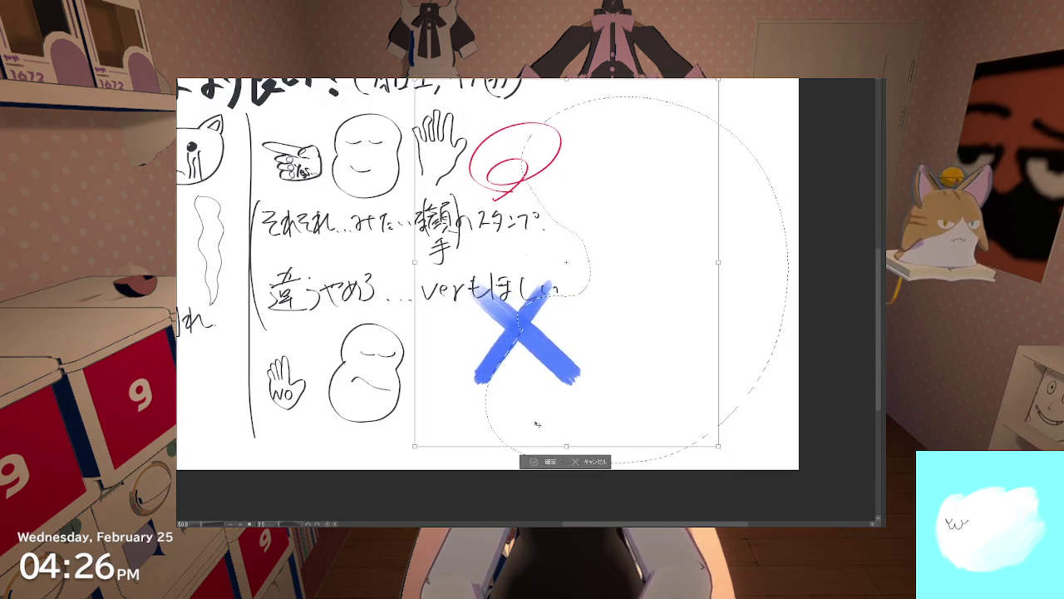
left_click_drag(413, 446, 382, 483)
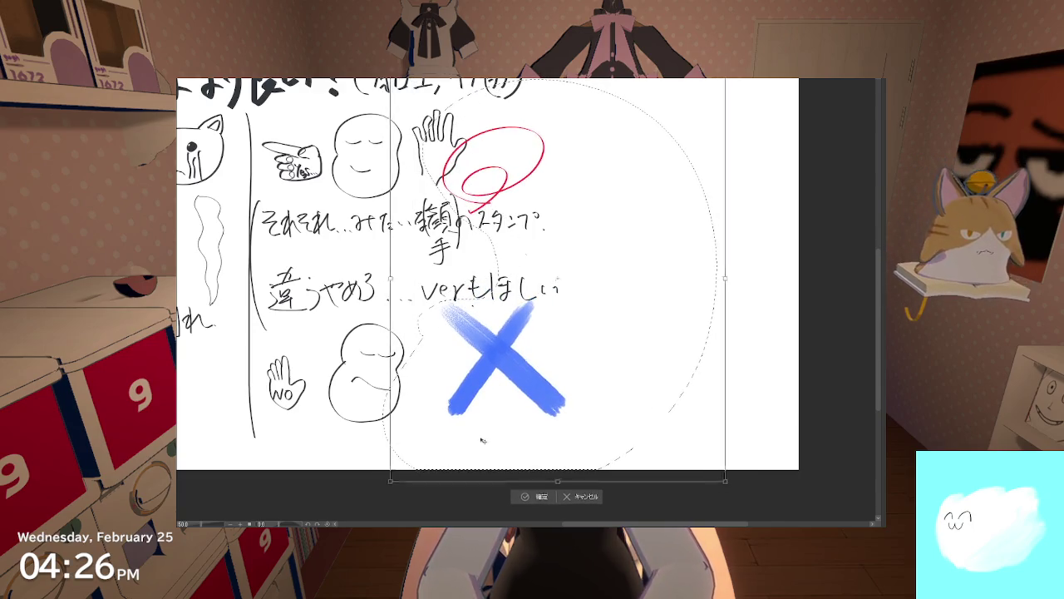
left_click_drag(477, 439, 498, 433)
left_click(548, 492)
left_click(478, 492)
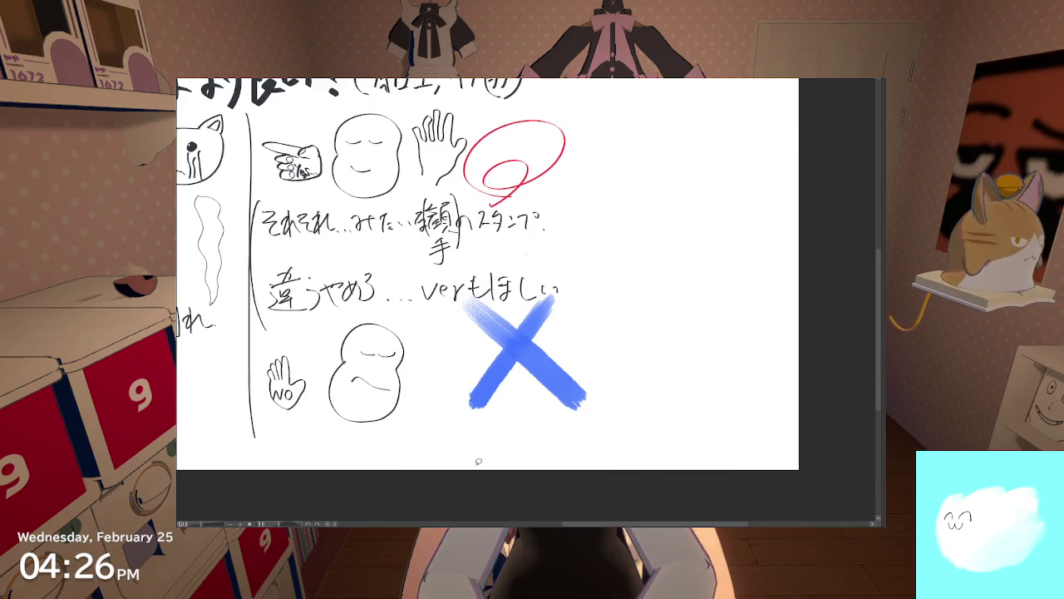
left_click_drag(480, 468, 443, 398)
scroll(443, 398, "down", 3)
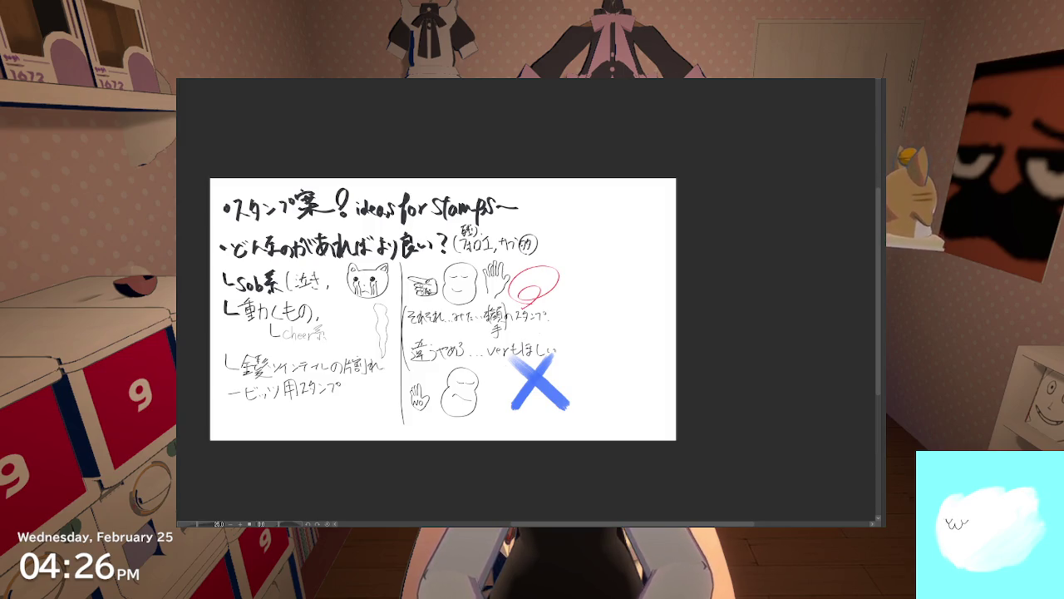
Step: Zoom in on the スタンプ案 title and undo a stray light-blue stroke
scroll(292, 225, "up", 5)
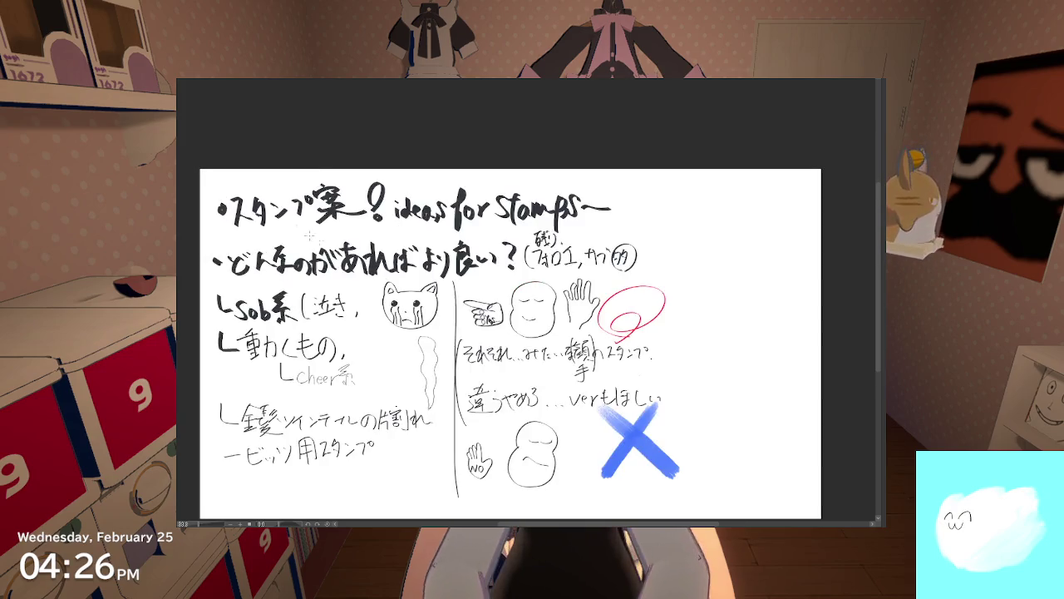
scroll(237, 185, "down", 2)
scroll(368, 268, "up", 4)
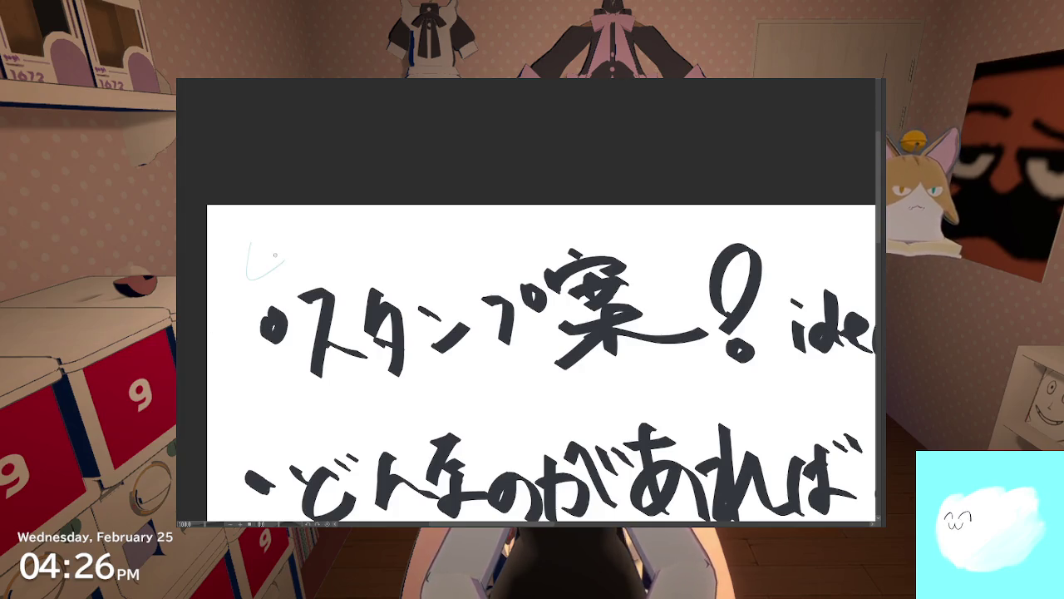
key("ctrl+z")
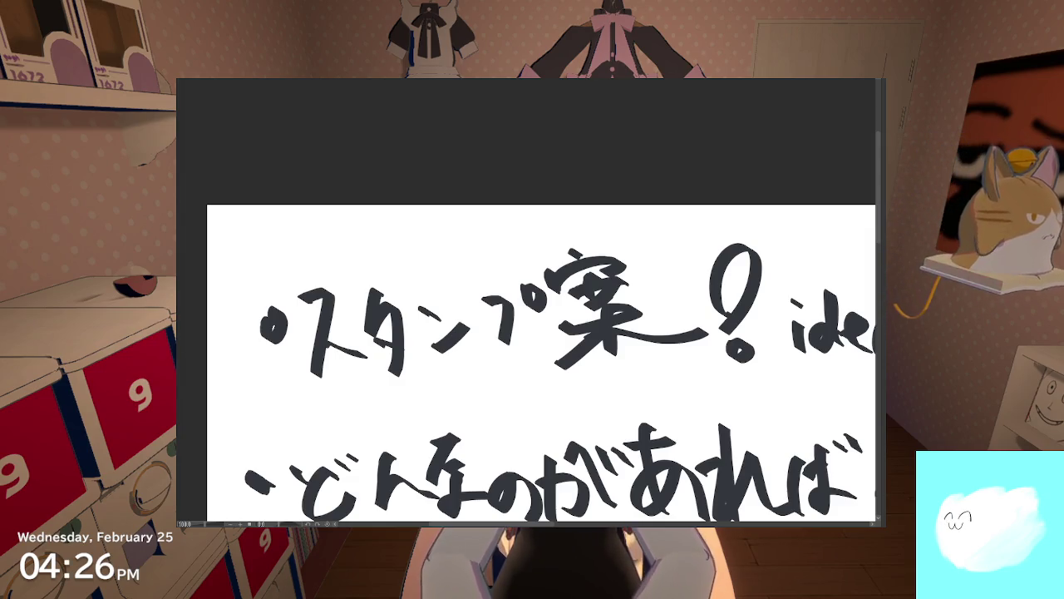
Step: Handwrite the small light-blue '400人記念?' note above the title
mouse_move(262, 238)
left_mouse_down()
mouse_move(255, 266)
mouse_move(286, 264)
mouse_move(277, 280)
mouse_move(300, 249)
mouse_move(325, 248)
mouse_move(345, 272)
left_mouse_up()
mouse_move(368, 236)
left_mouse_down()
mouse_move(376, 261)
mouse_move(405, 218)
mouse_move(391, 234)
left_mouse_up()
mouse_move(381, 243)
left_mouse_down()
mouse_move(416, 250)
mouse_move(441, 234)
mouse_move(434, 243)
mouse_move(449, 259)
mouse_move(459, 255)
left_mouse_up()
left_click_drag(464, 213, 463, 223)
left_click(463, 229)
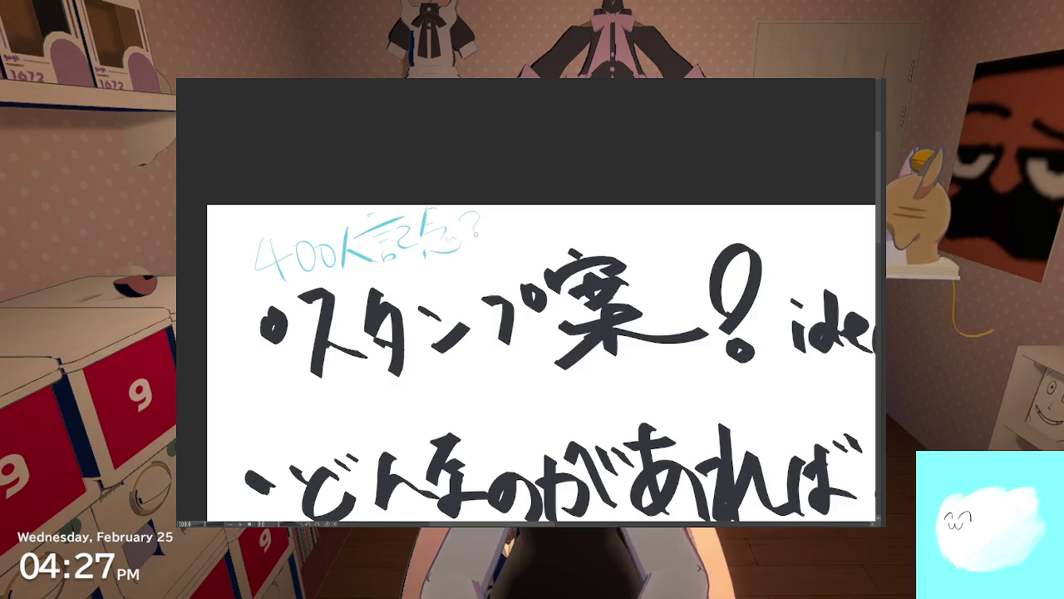
key("ctrl+minus")
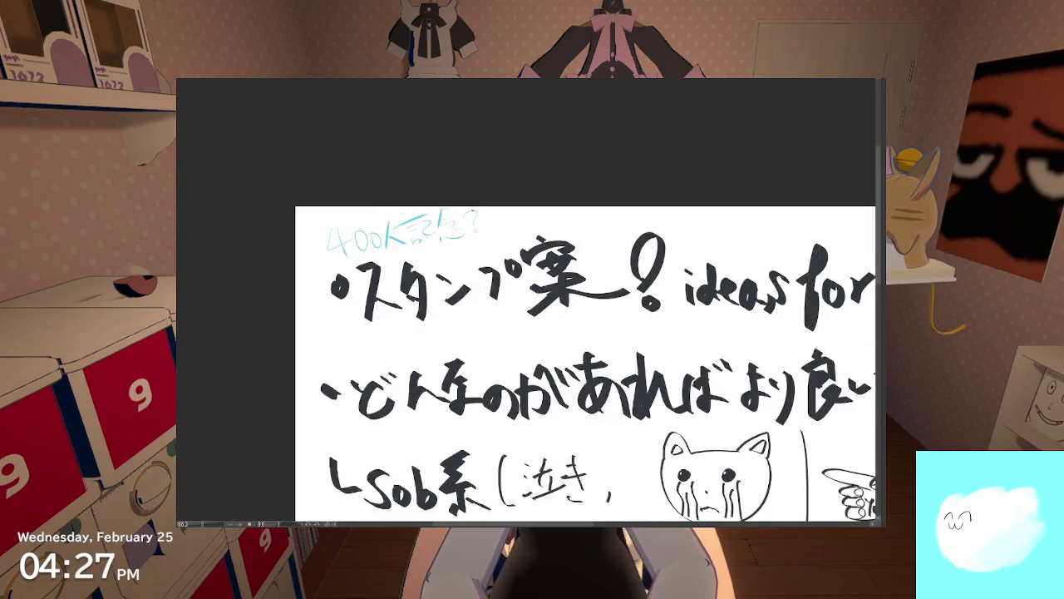
Step: Zoom out to the whole page, then zoom back in on the hand sketches with the marks
key("ctrl+minus")
key("ctrl+minus")
scroll(490, 300, "down", 2)
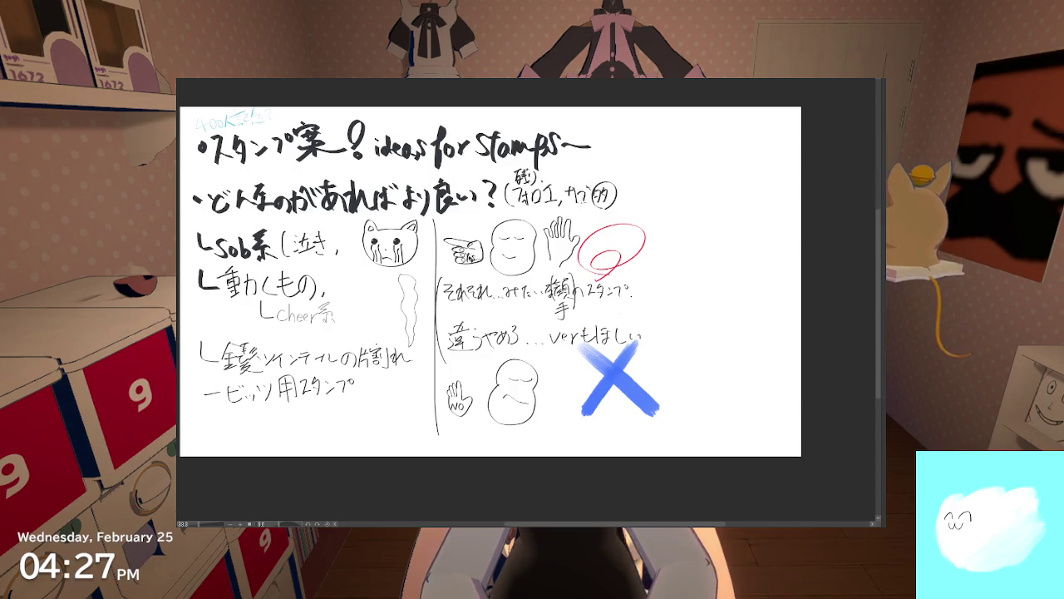
scroll(551, 218, "up", 2)
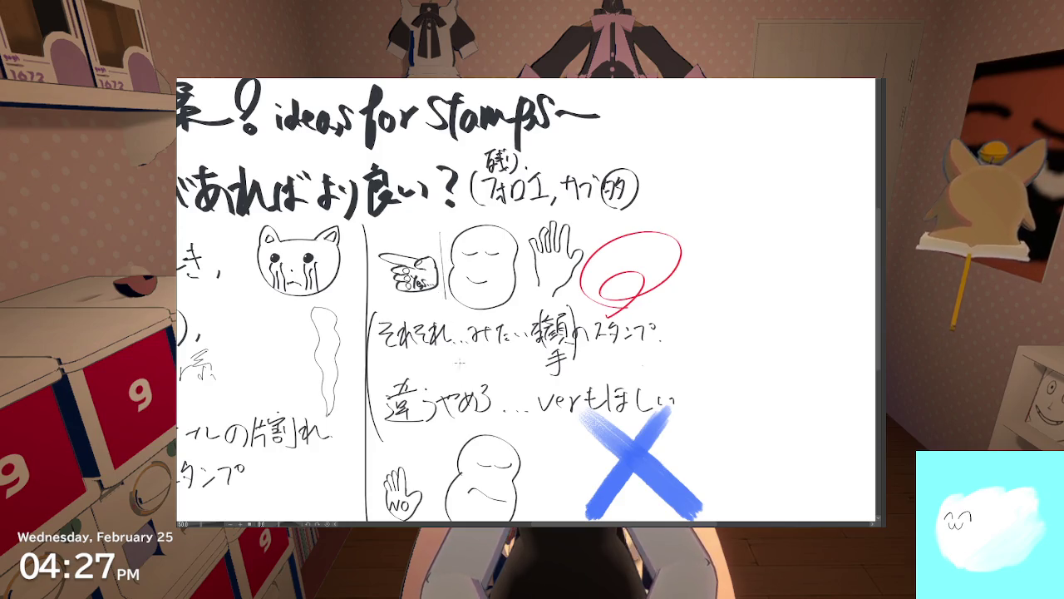
scroll(527, 299, "down", 2)
scroll(526, 300, "down", 1)
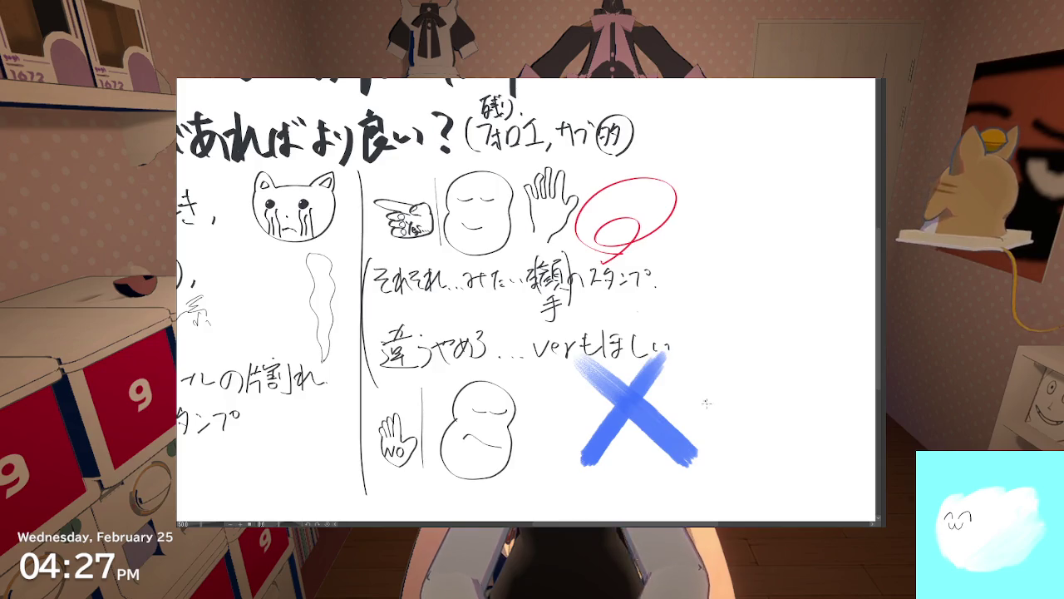
left_click_drag(705, 401, 787, 367)
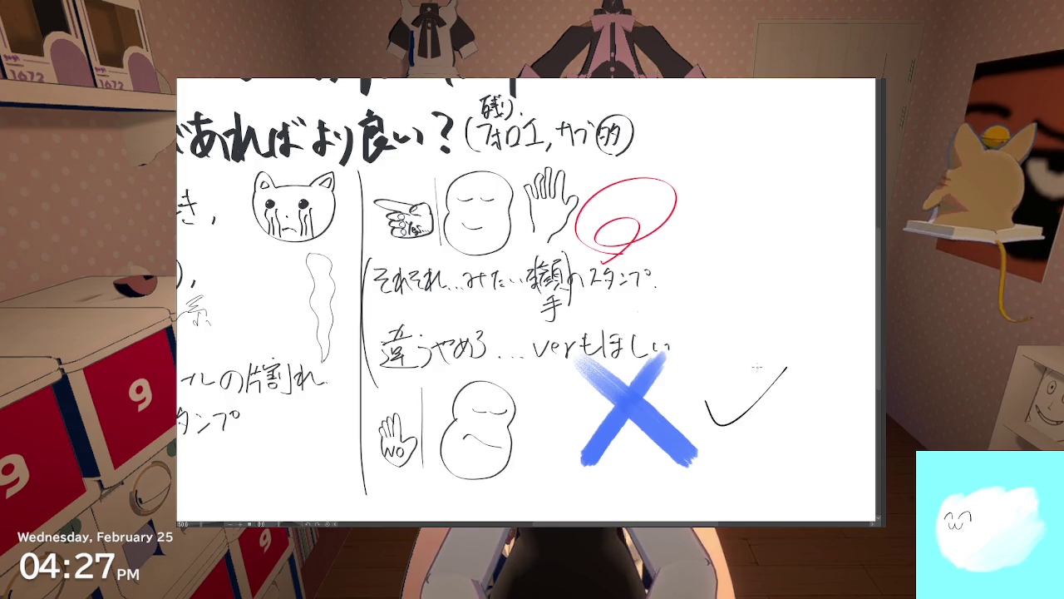
key("ctrl+z")
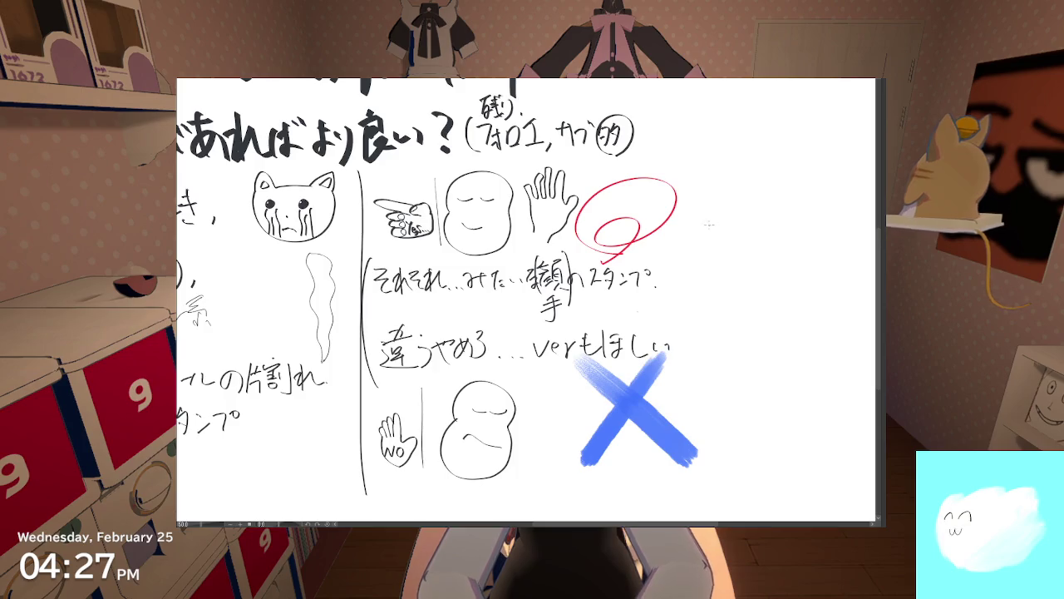
left_click_drag(701, 222, 753, 203)
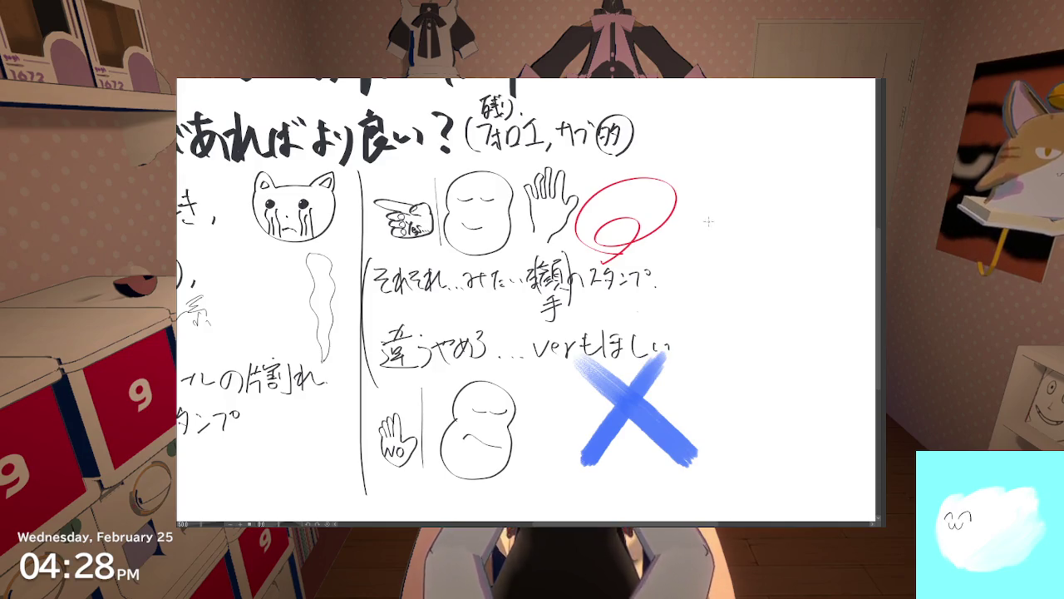
left_click_drag(724, 216, 865, 204)
left_click_drag(804, 231, 641, 228)
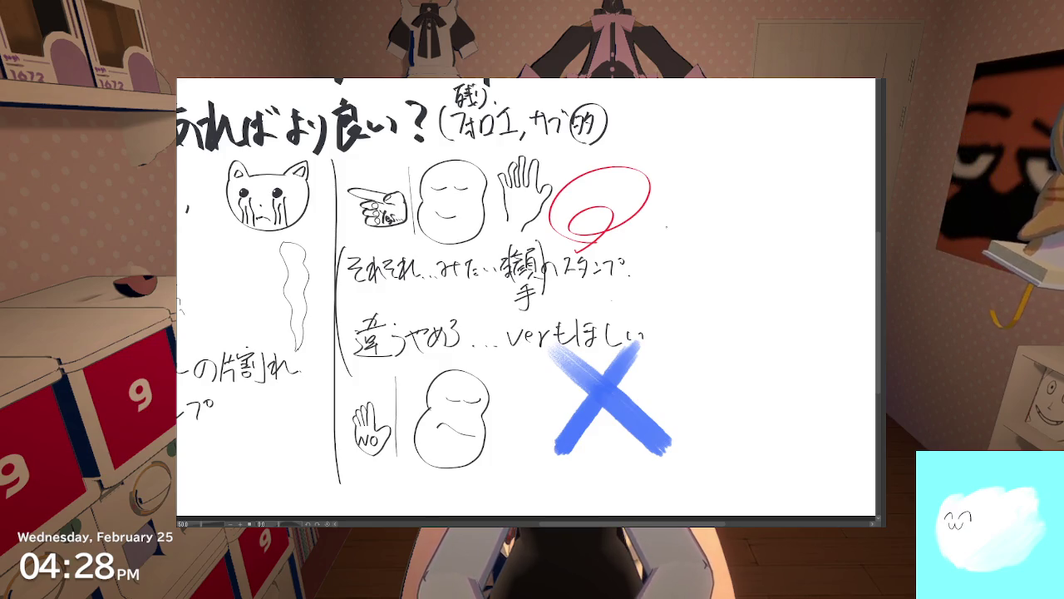
left_click_drag(647, 226, 699, 228)
Step: Finish handwriting the thin 'Correct' label beside the red circle
left_click_drag(701, 232, 707, 224)
left_click_drag(711, 220, 714, 232)
left_click_drag(707, 224, 719, 224)
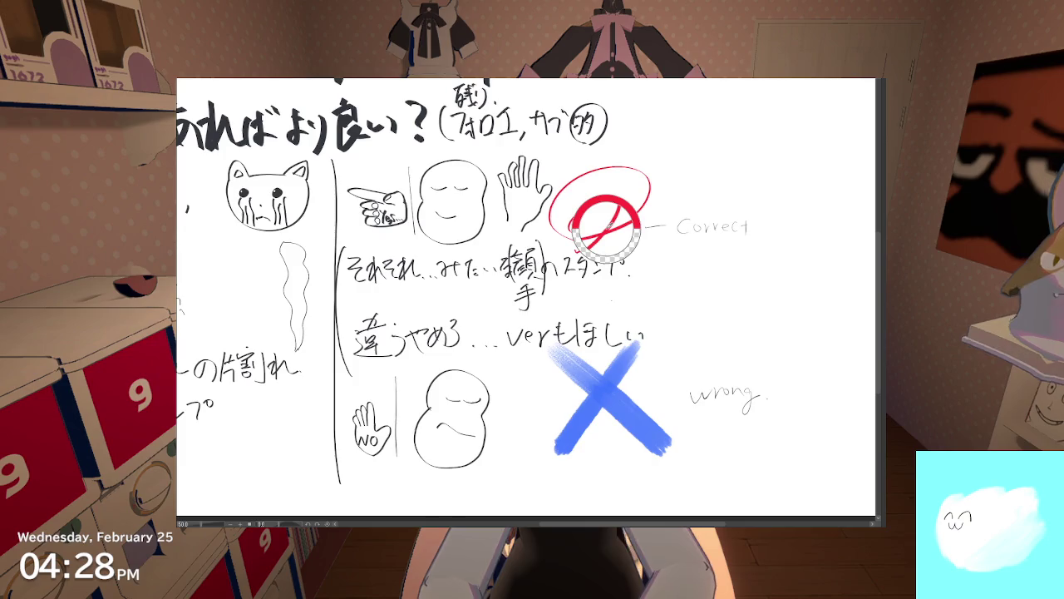
Step: Try a small red mark beside the loop twice, undoing it both times
left_click_drag(615, 247, 640, 226)
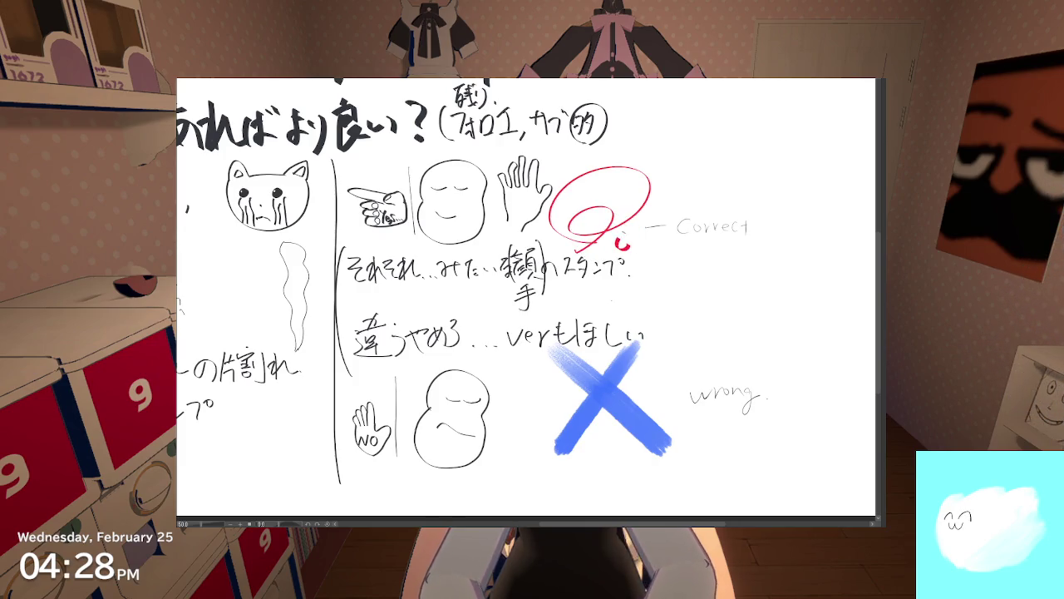
key("ctrl+z")
left_click_drag(618, 250, 640, 236)
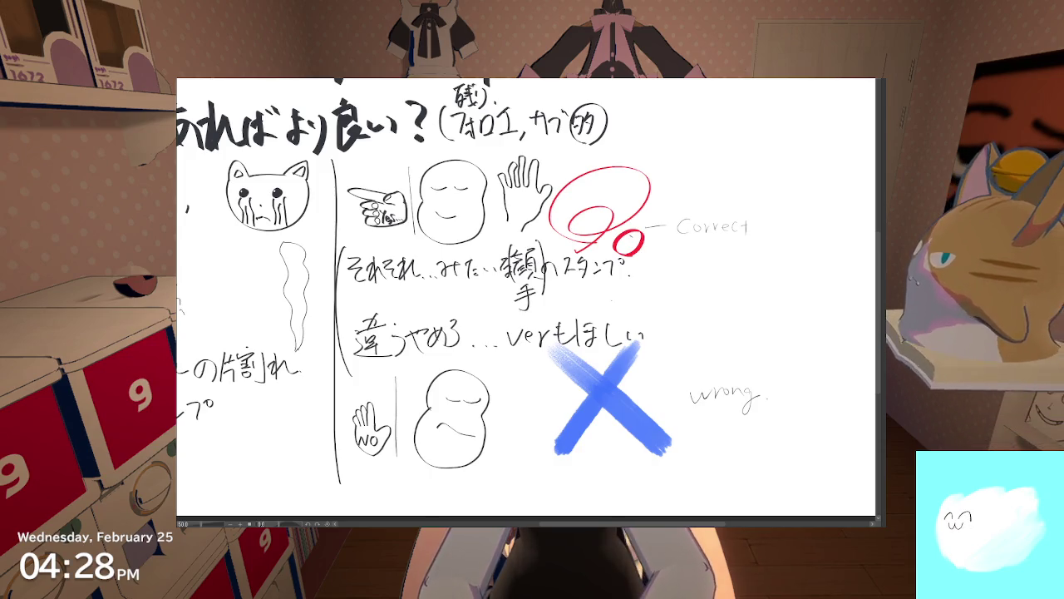
key("ctrl+z")
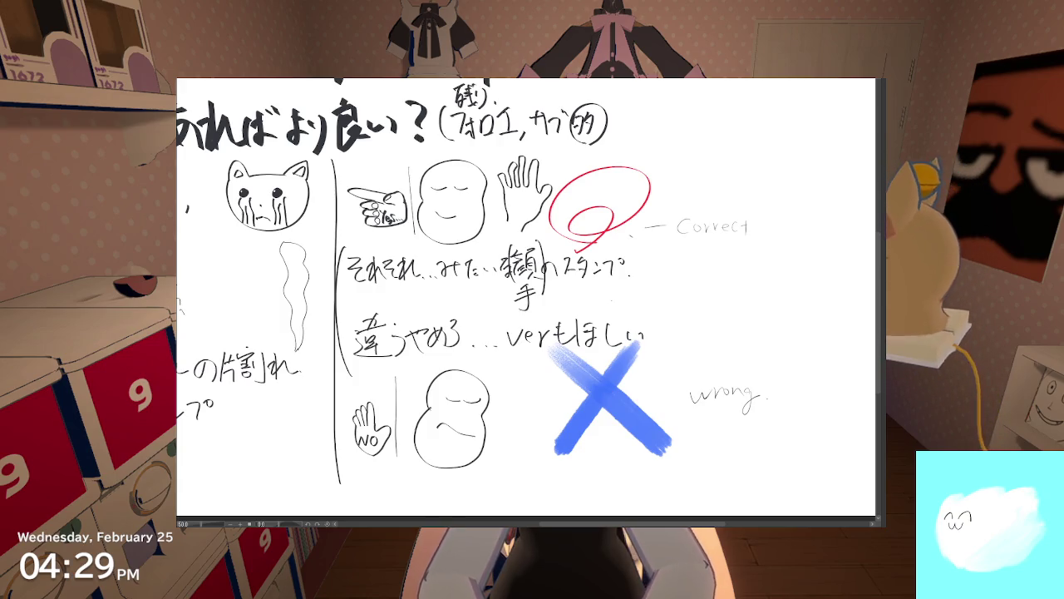
left_click(668, 376)
left_click_drag(659, 362, 730, 315)
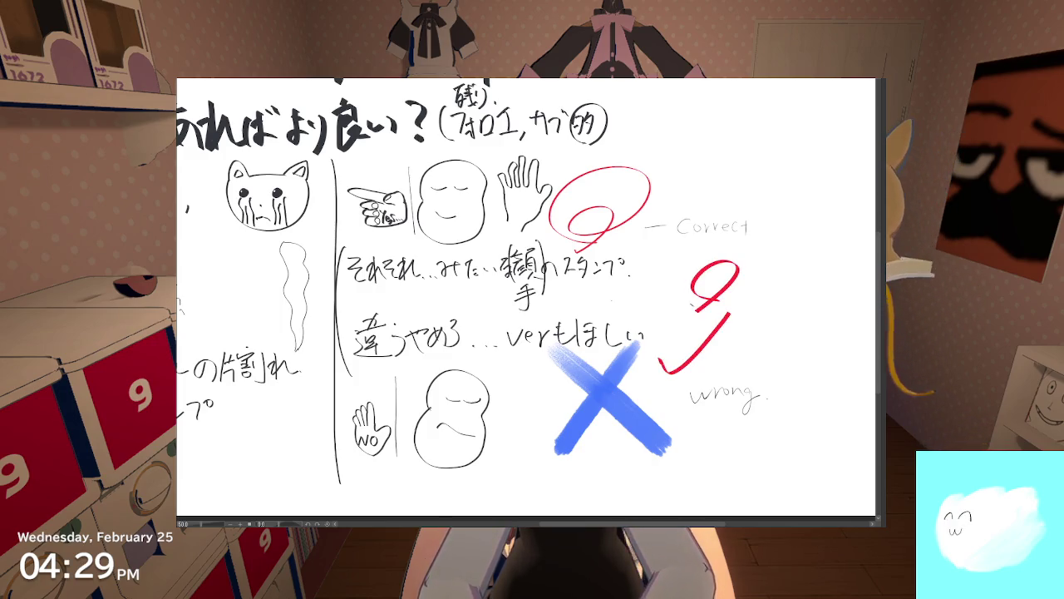
key("ctrl+z")
key("ctrl+z")
key("ctrl+z")
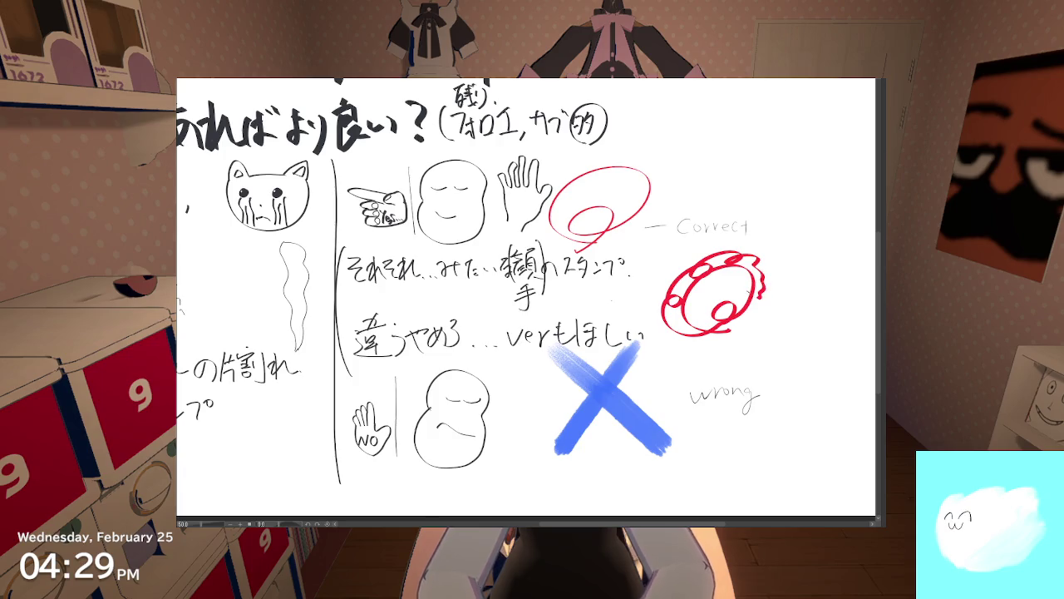
key("ctrl+z")
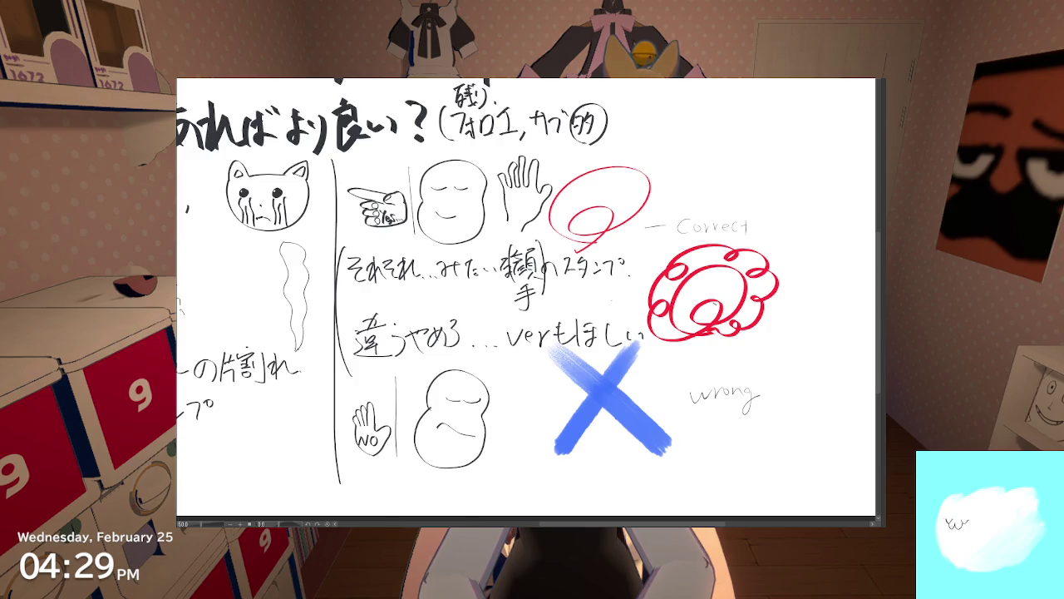
key("ctrl+z")
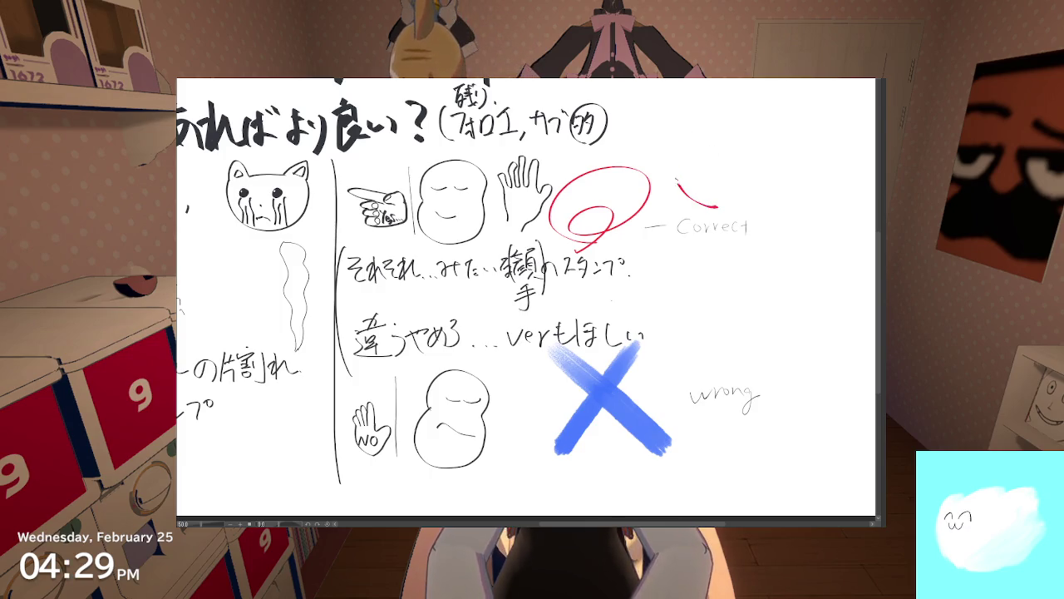
left_click_drag(717, 127, 696, 204)
left_click_drag(721, 166, 698, 204)
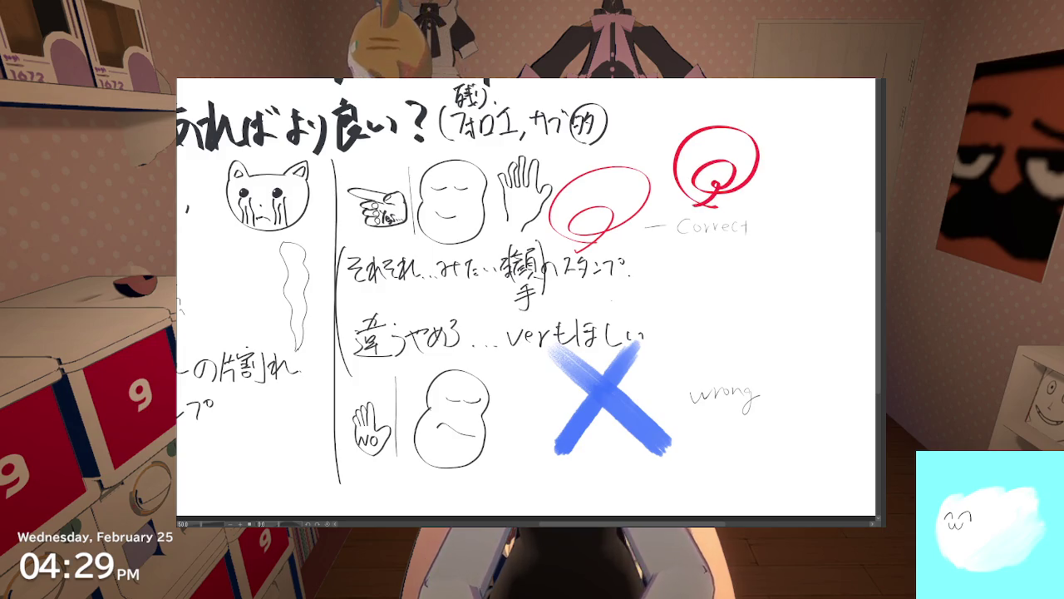
key("ctrl+z")
key("ctrl+z")
left_click_drag(713, 135, 697, 208)
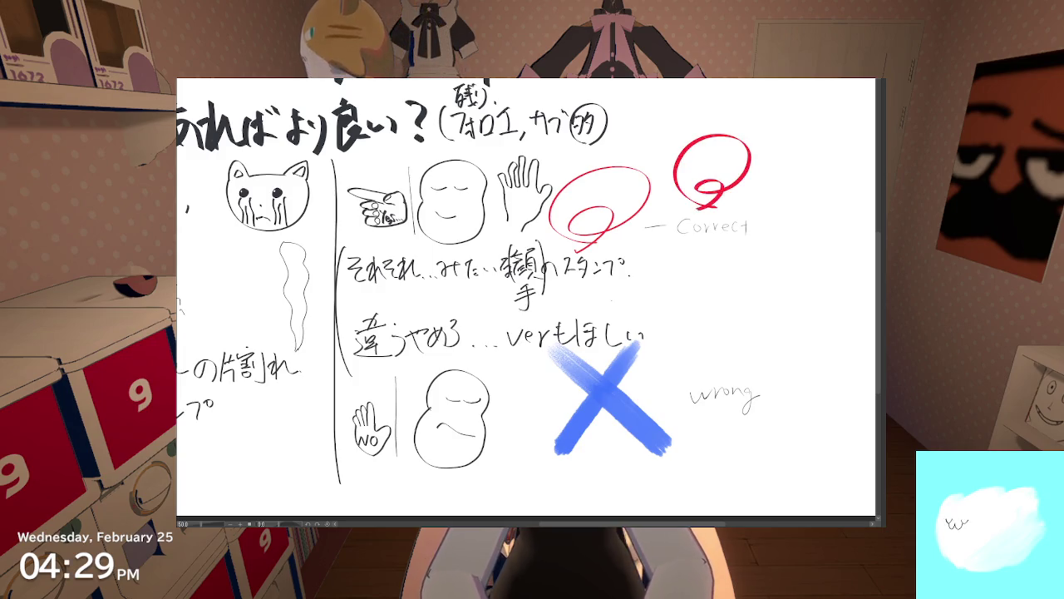
key("ctrl+z")
key("ctrl+z")
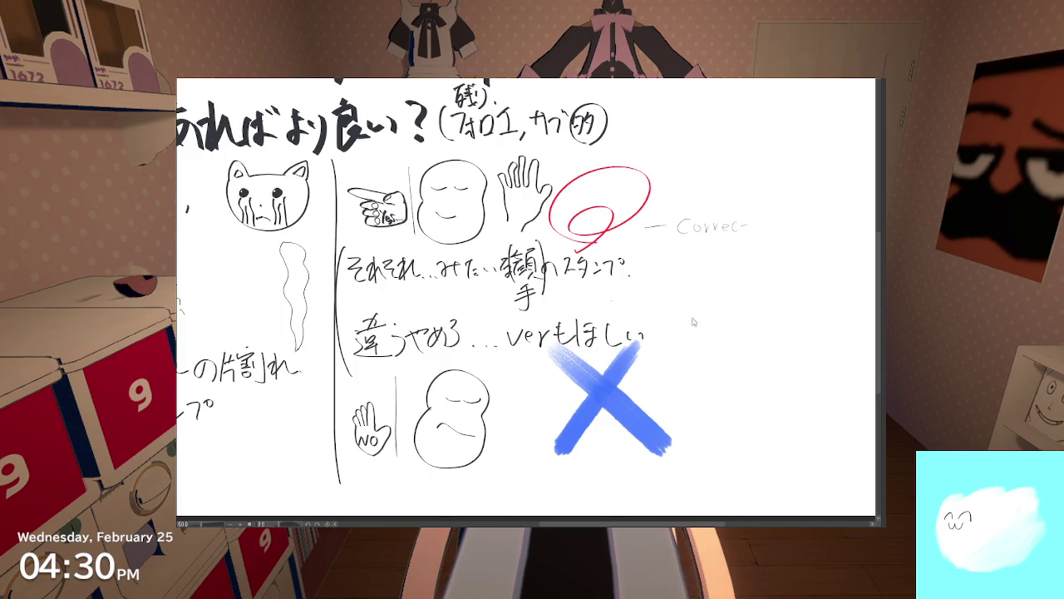
Step: Undo the handwritten 'wrong' and 'Correct' labels and the dash beside the red circle
key("ctrl+z")
key("ctrl+z")
key("ctrl+z")
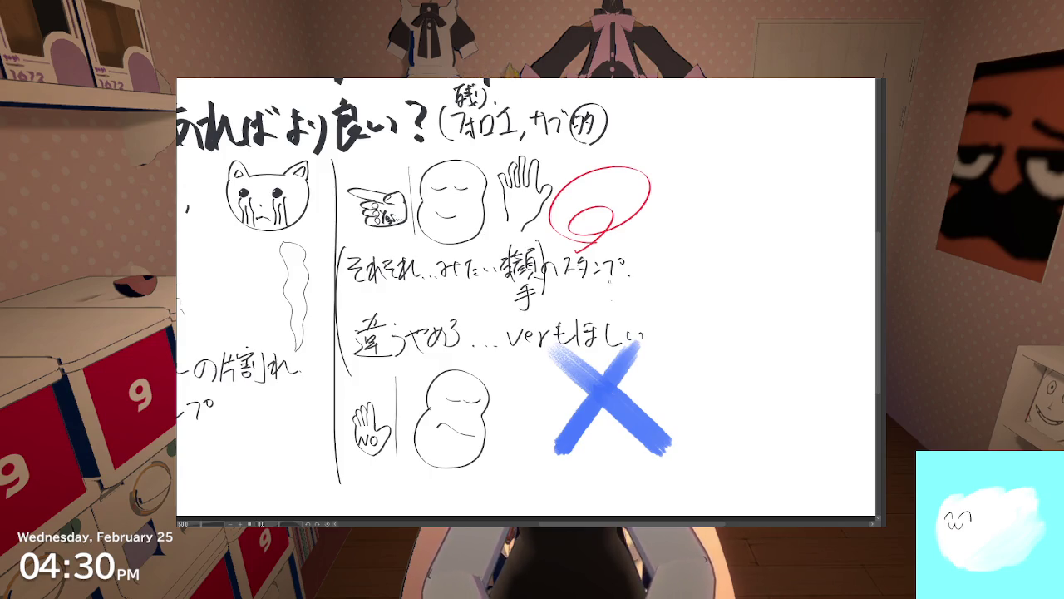
key("ctrl+z")
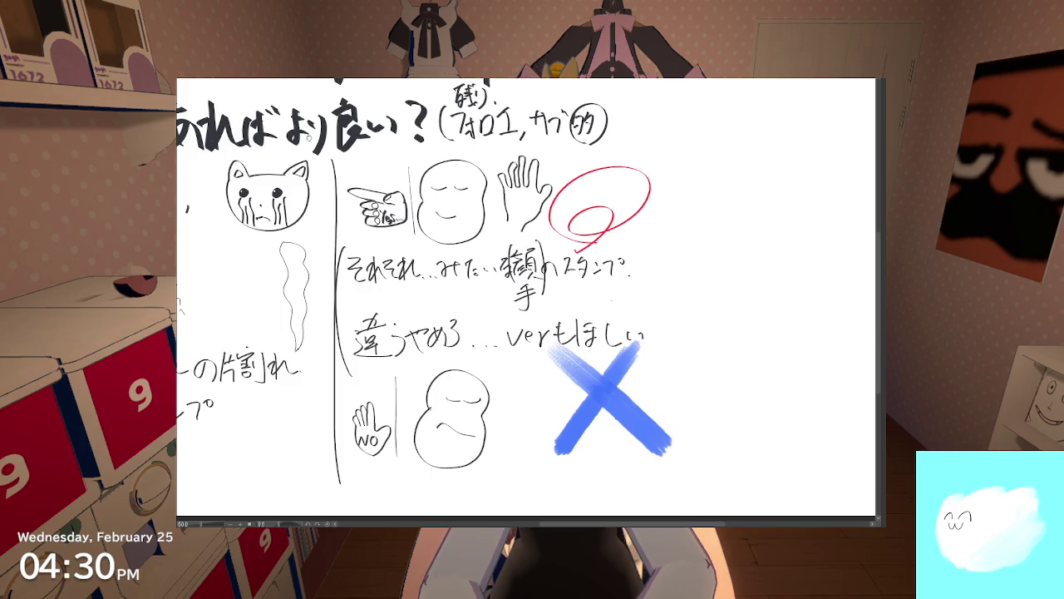
scroll(571, 241, "up", 1)
Step: Remove the stray red stroke under the bean figure and centre the NO stamp row
scroll(571, 241, "up", 1)
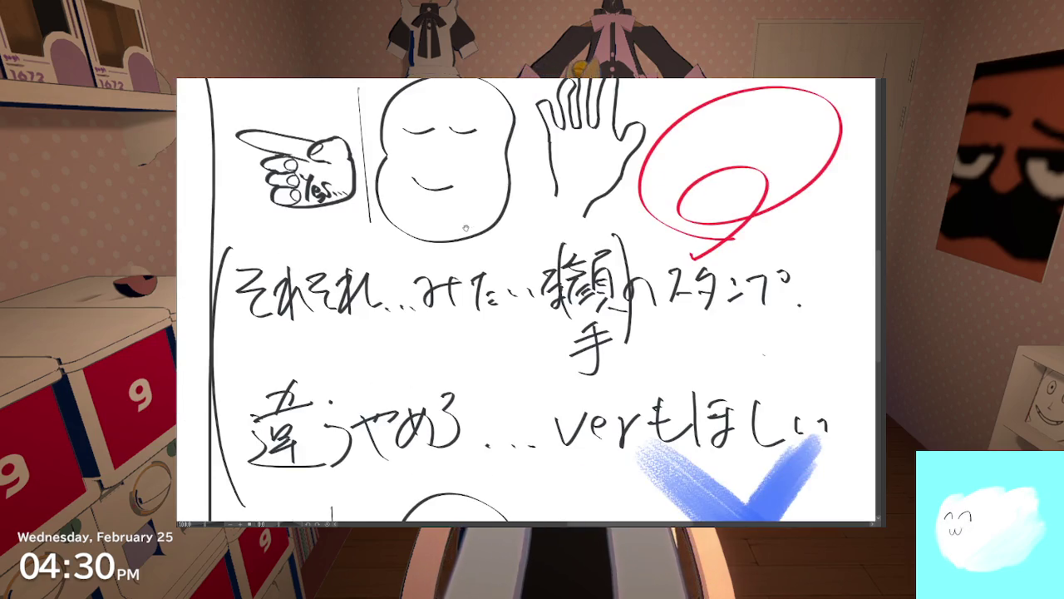
scroll(499, 245, "up", 1)
left_click_drag(436, 247, 454, 259)
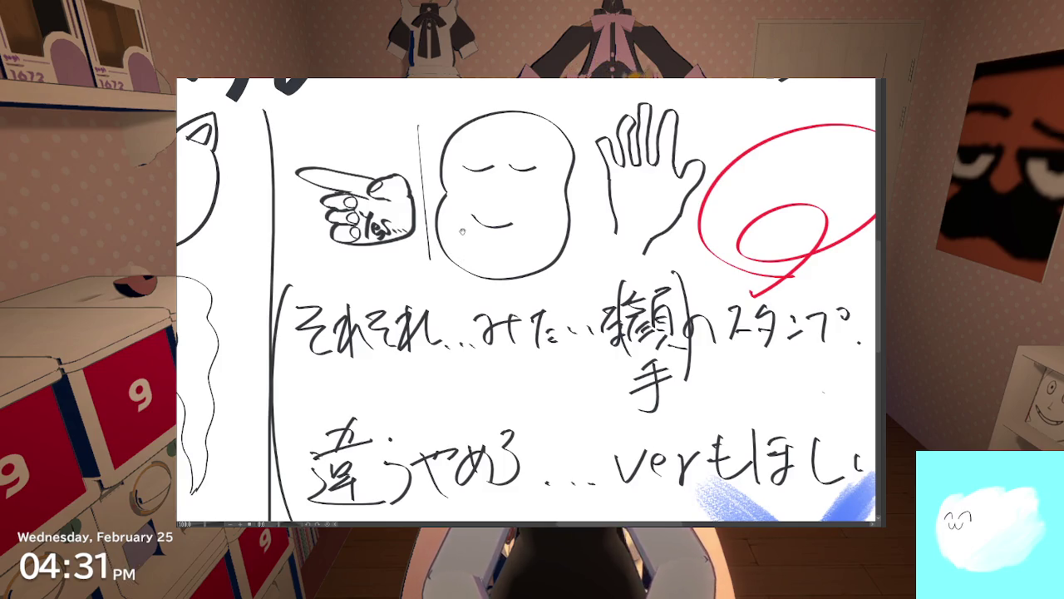
scroll(463, 231, "down", 1)
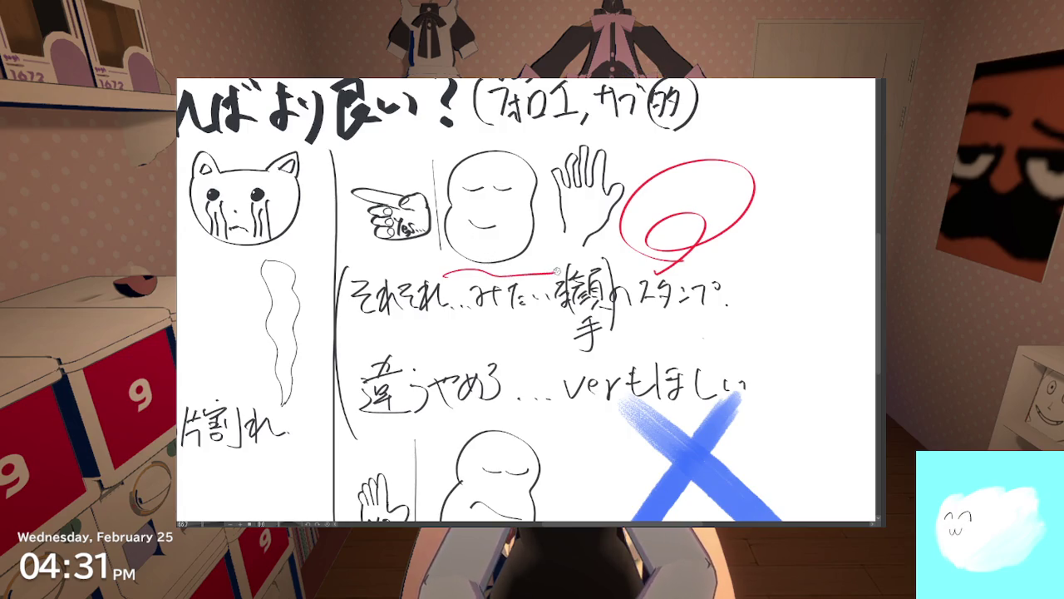
scroll(493, 252, "down", 2)
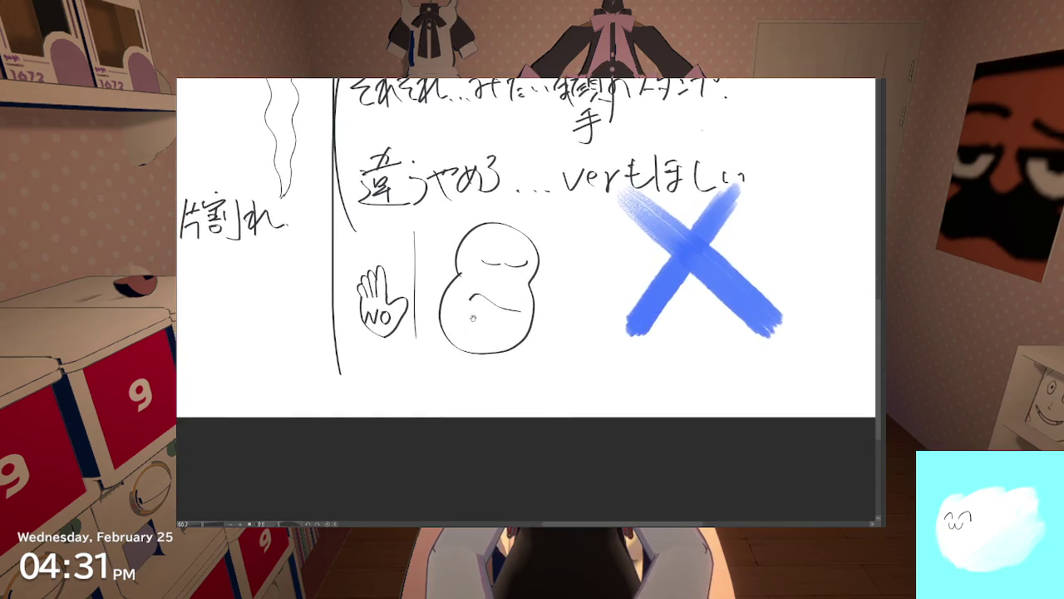
left_click_drag(427, 368, 547, 367)
key("ctrl+z")
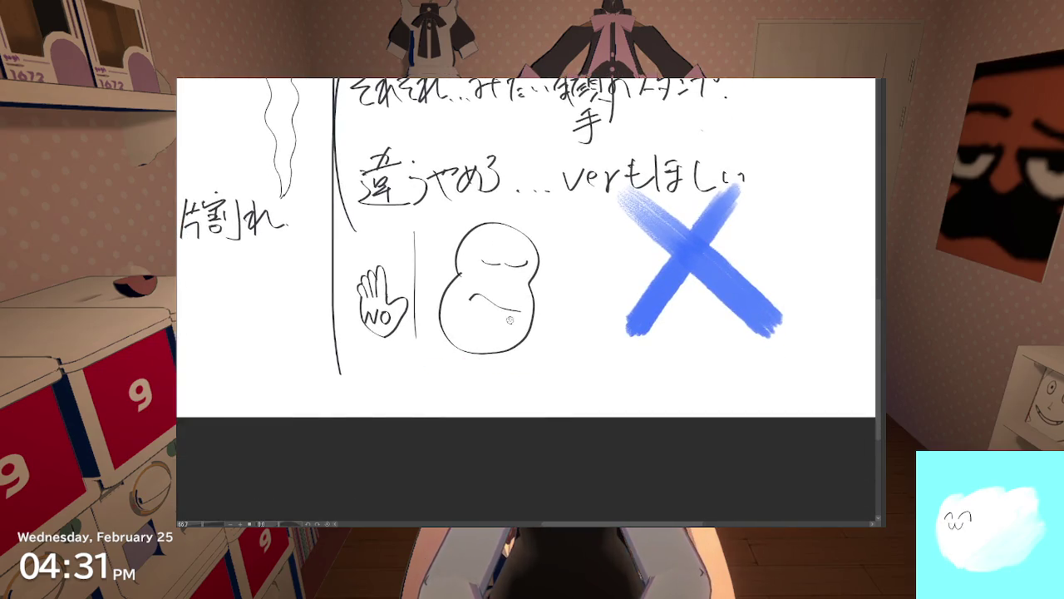
left_click_drag(510, 320, 464, 346)
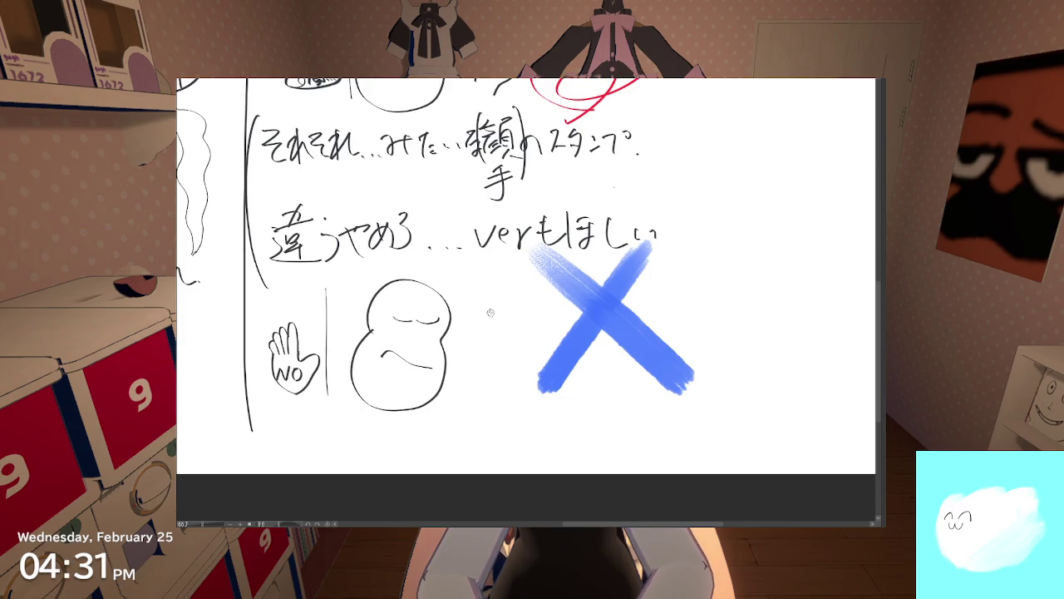
Step: Replace the trial red brackets beside the blue X with a black bracket on its right
left_click_drag(509, 269, 511, 404)
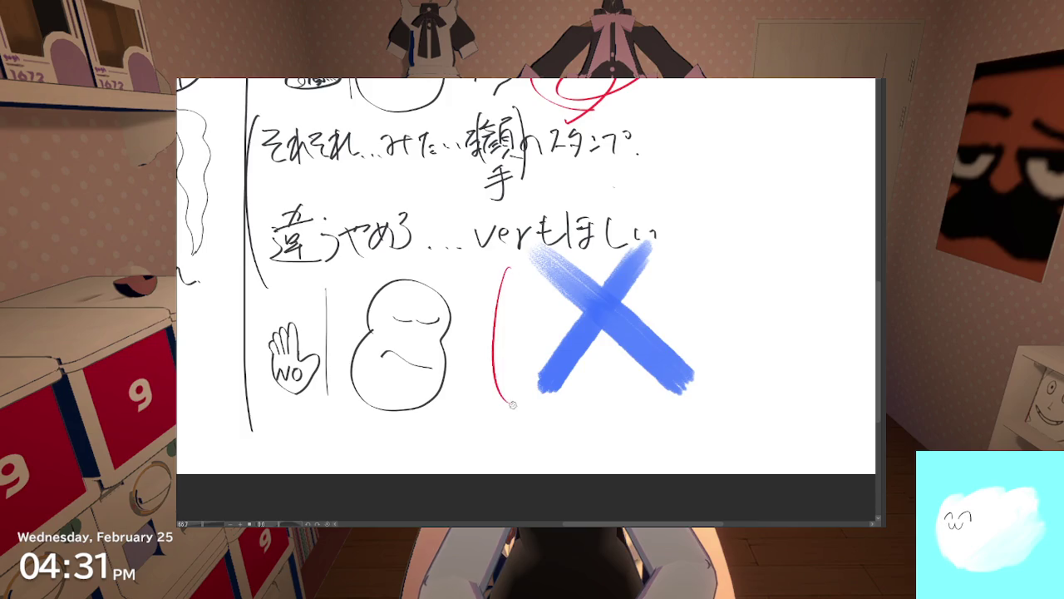
left_click_drag(670, 254, 692, 399)
key("ctrl+z")
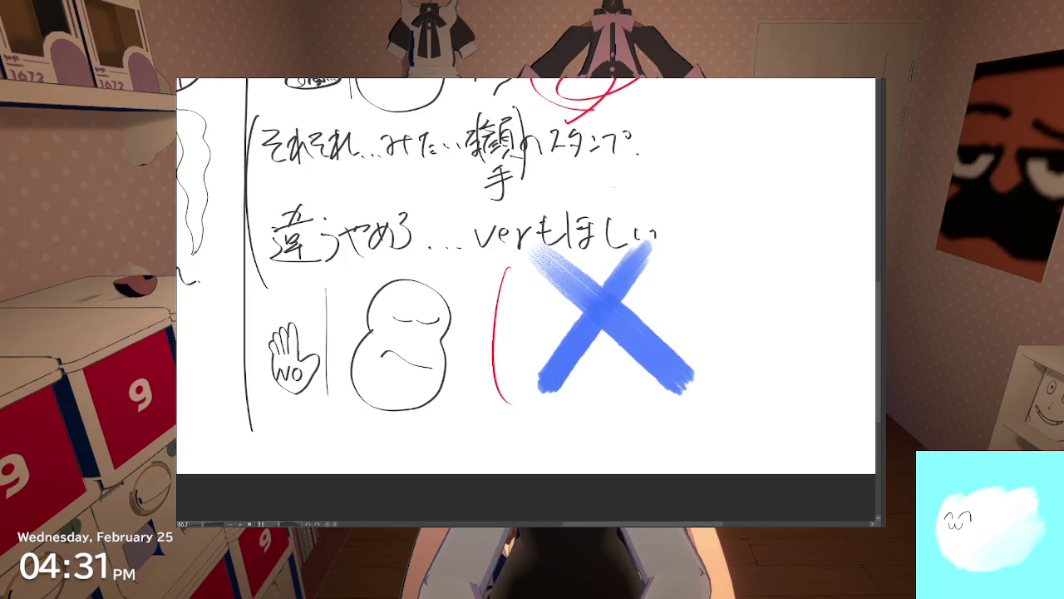
key("ctrl+z")
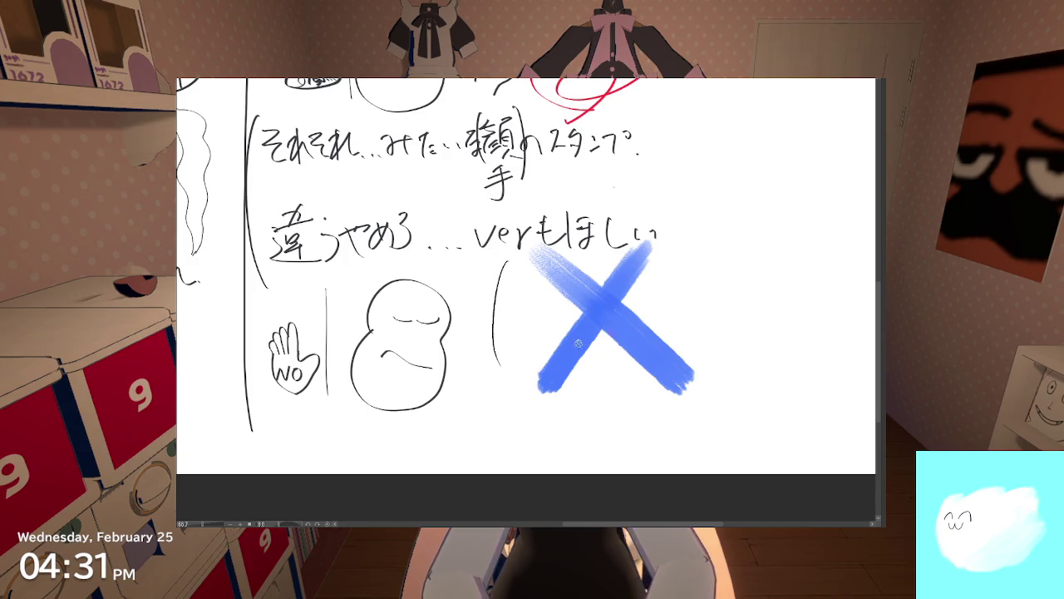
left_click_drag(717, 272, 711, 383)
scroll(665, 312, "up", 5)
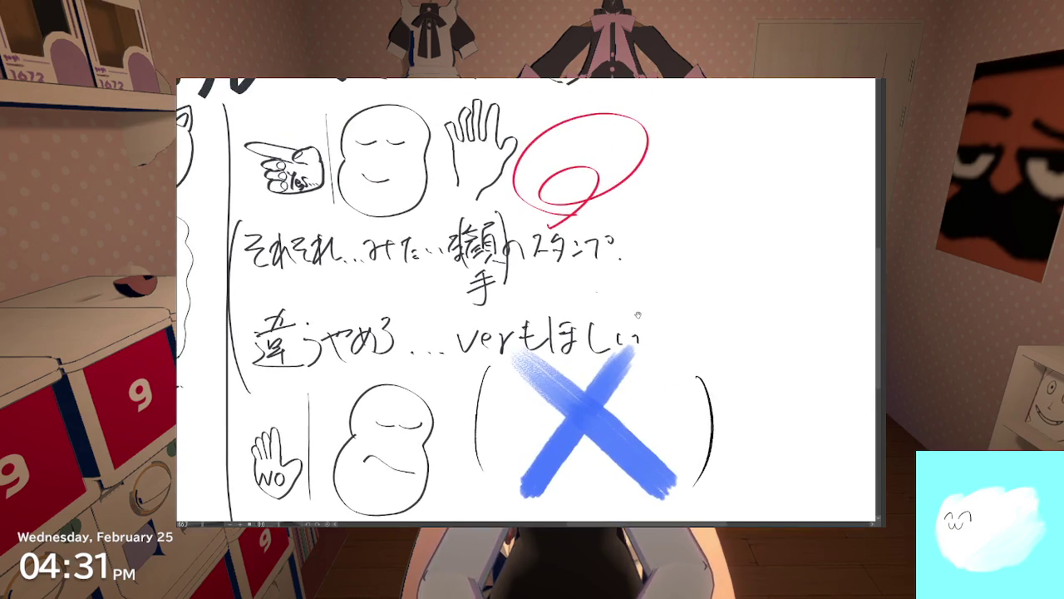
Step: Bracket the red circle on both sides with black strokes
left_click_drag(516, 150, 509, 202)
left_click_drag(660, 106, 667, 208)
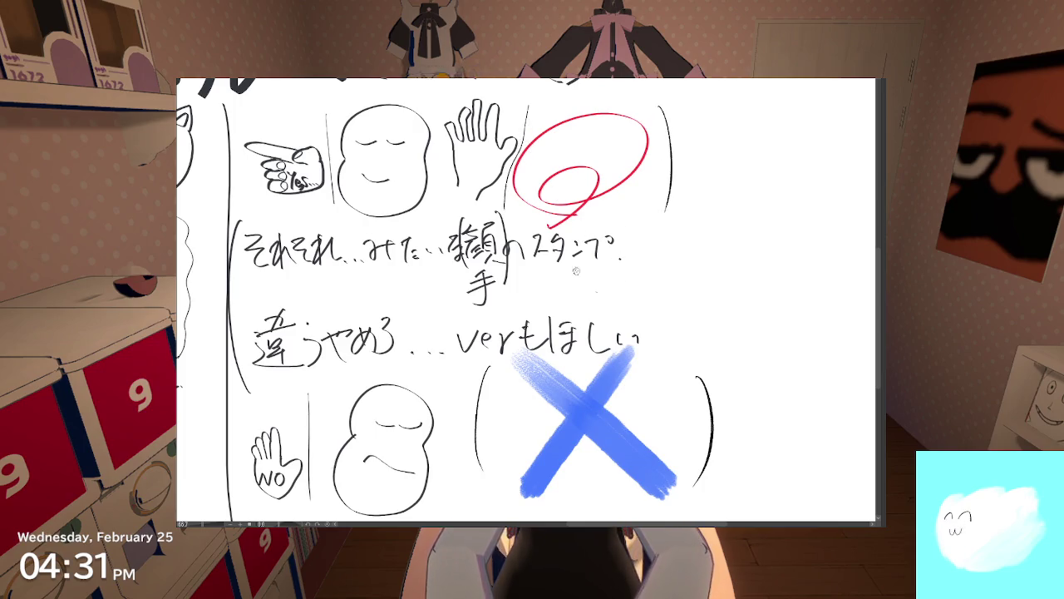
left_click_drag(586, 261, 545, 285)
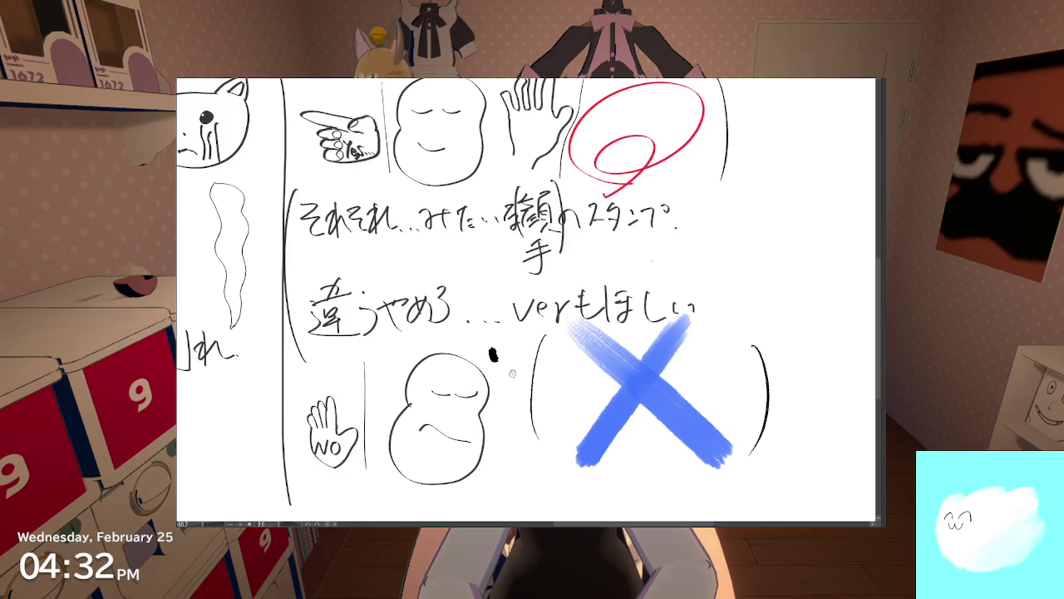
scroll(499, 354, "up", 2)
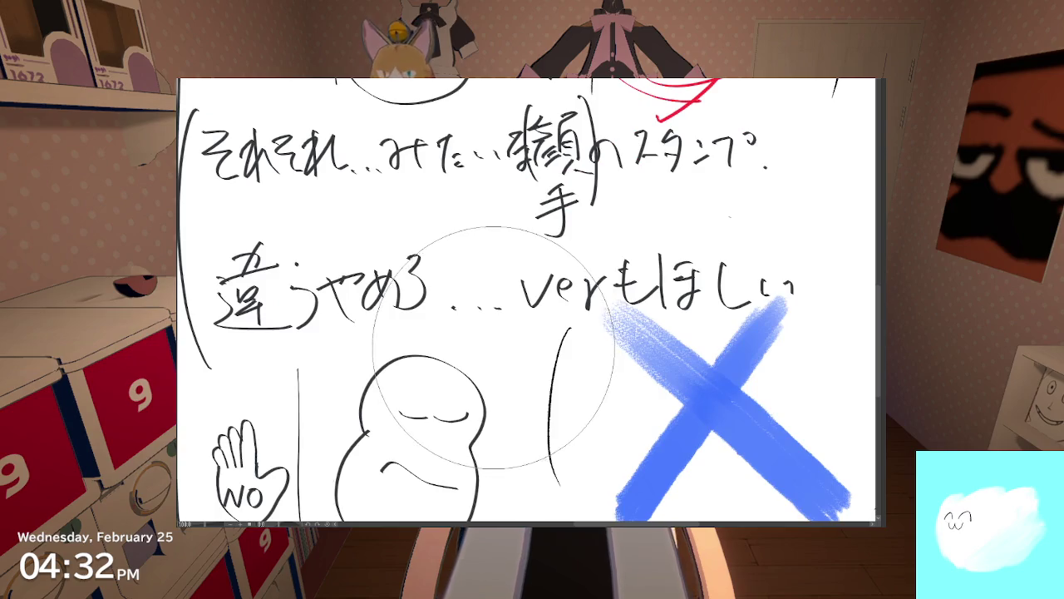
scroll(494, 348, "down", 3)
key("bracketleft")
key("bracketleft")
key("bracketleft")
key("bracketleft")
key("bracketleft")
key("bracketleft")
key("bracketleft")
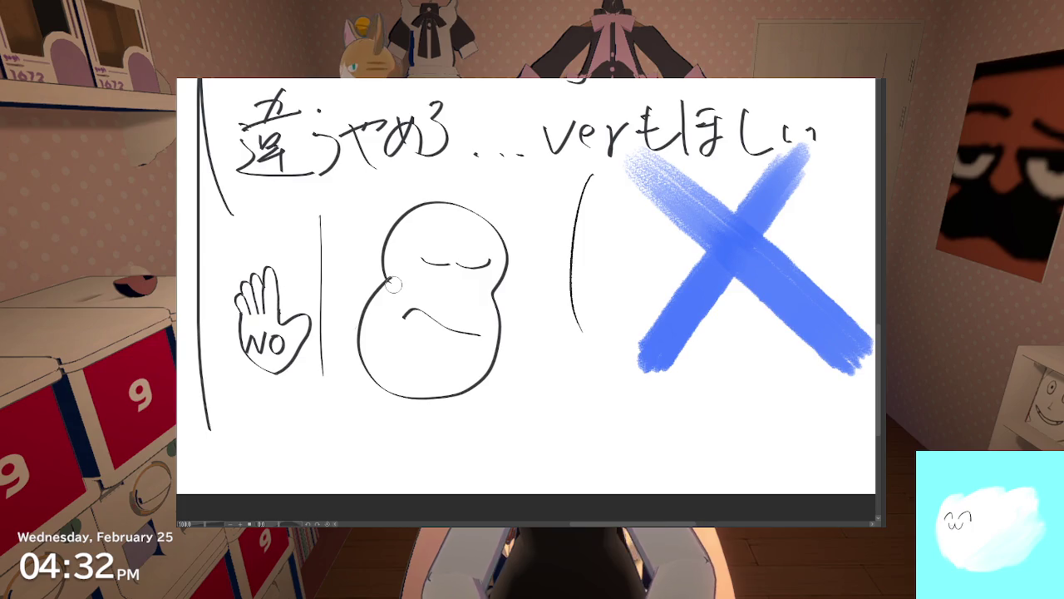
scroll(393, 284, "up", 1)
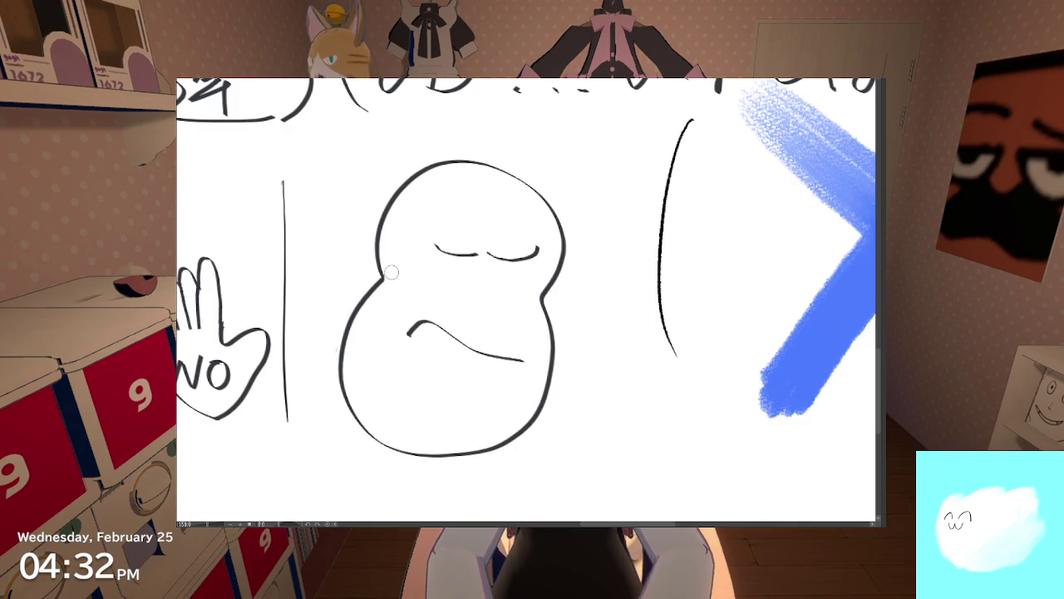
scroll(575, 305, "down", 2)
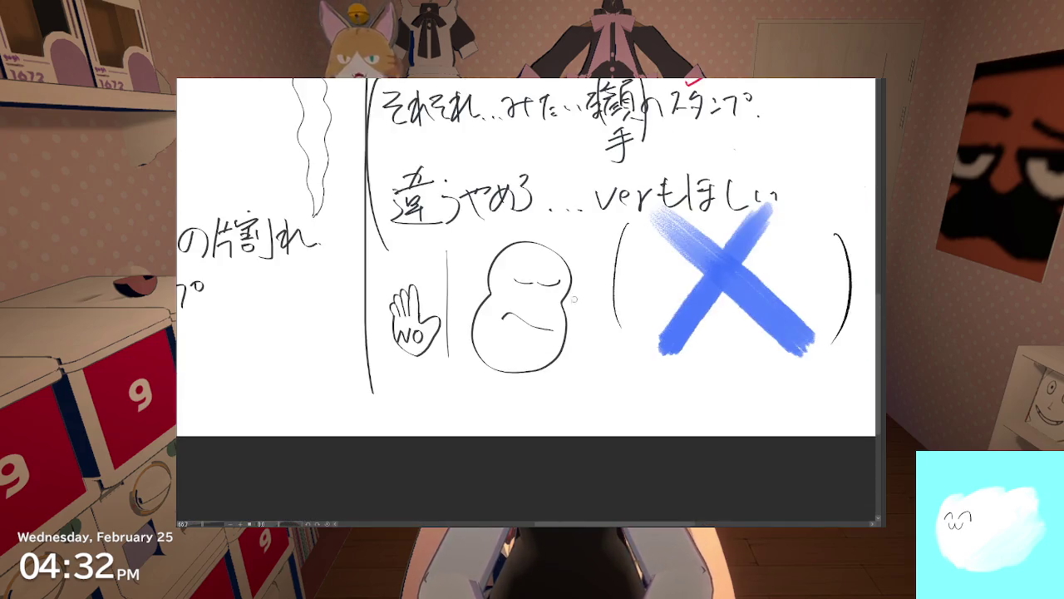
left_click_drag(574, 301, 507, 416)
scroll(507, 275, "up", 2)
left_click_drag(497, 205, 496, 342)
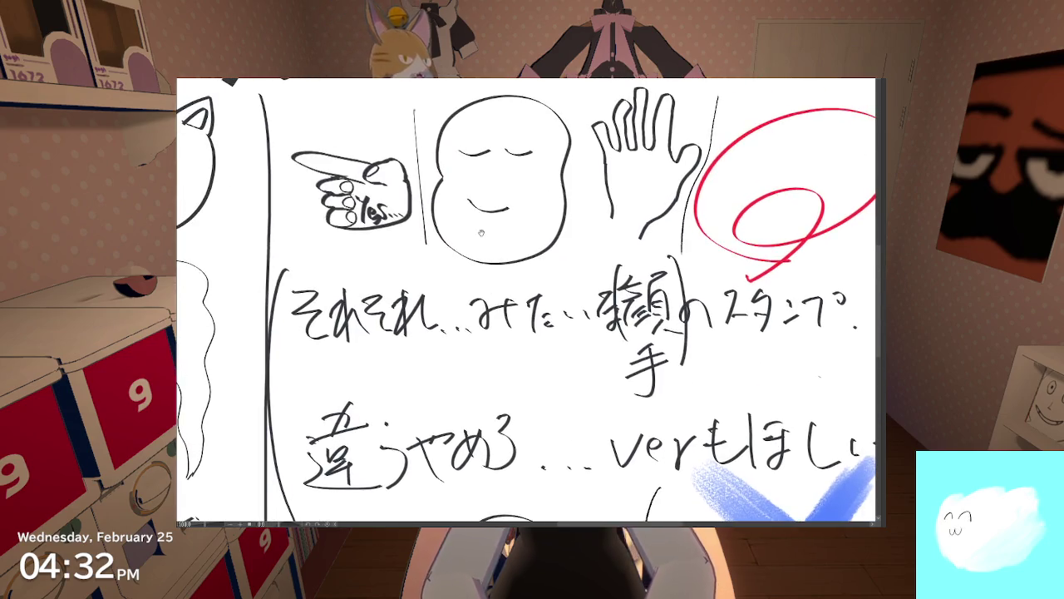
scroll(481, 234, "up", 1)
scroll(480, 234, "up", 1)
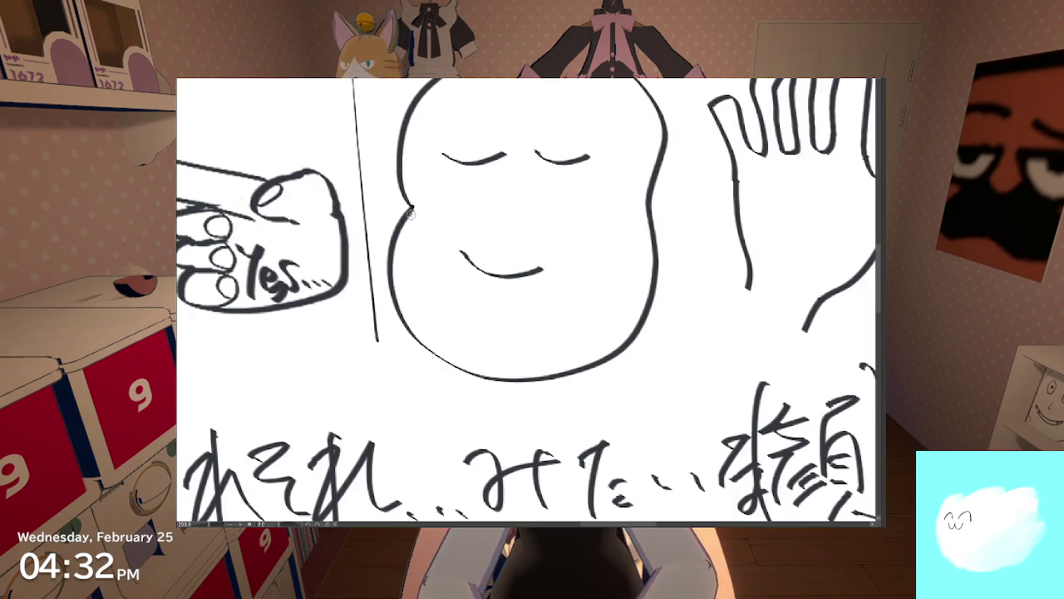
scroll(411, 220, "down", 5)
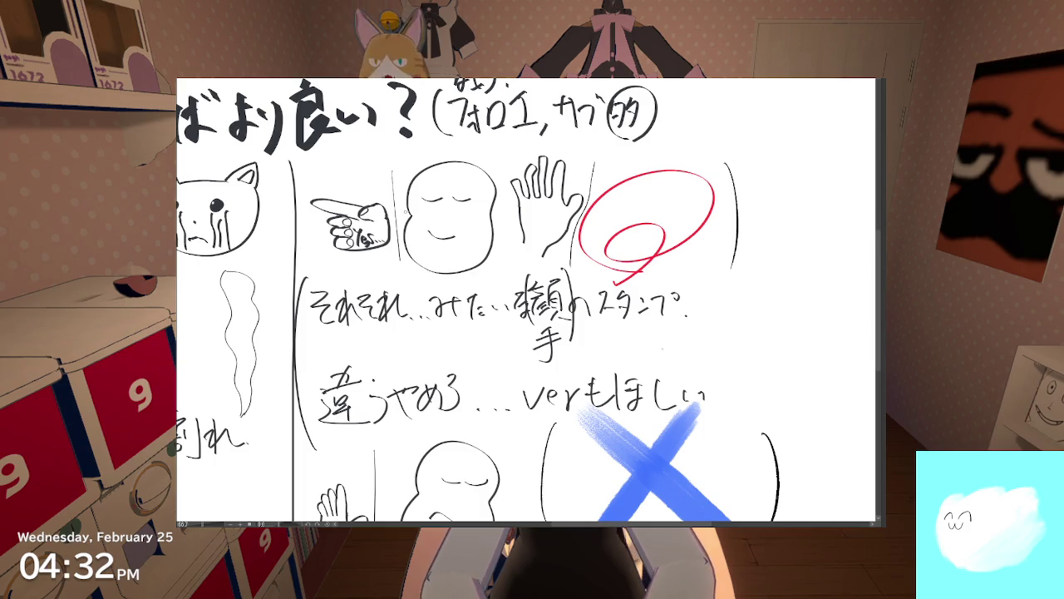
scroll(333, 353, "down", 1)
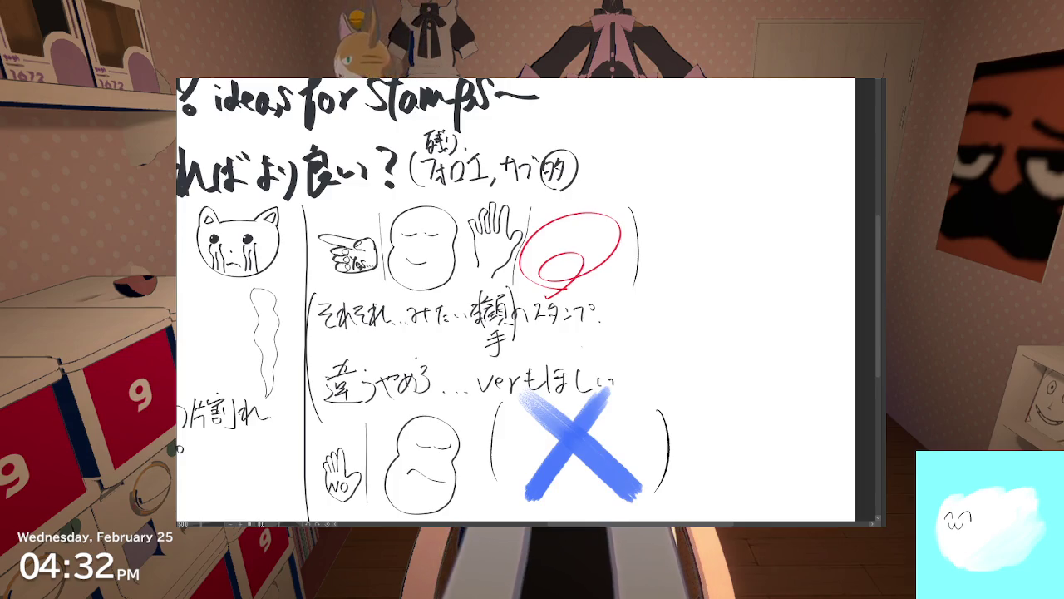
scroll(274, 254, "up", 1)
scroll(274, 253, "up", 1)
scroll(274, 253, "up", 1)
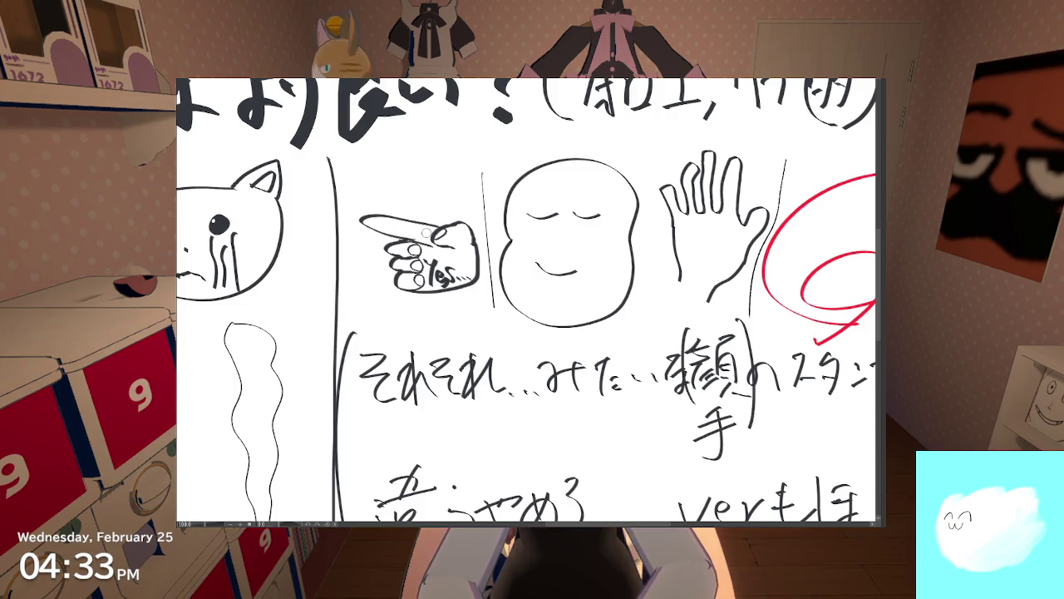
scroll(426, 230, "up", 1)
scroll(426, 229, "up", 1)
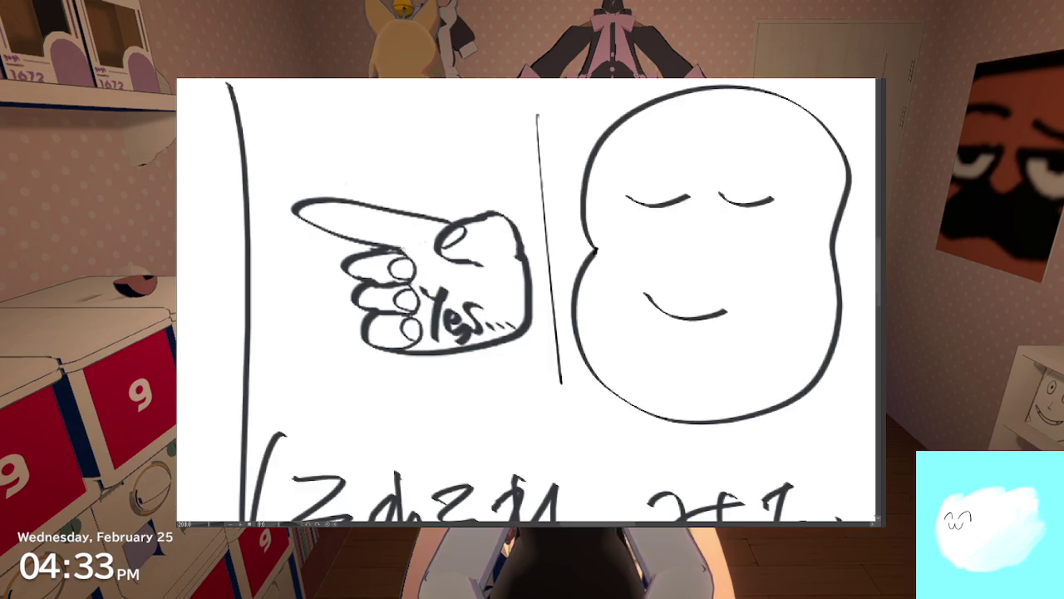
Step: Erase the ink between the pointing hand's finger strokes
scroll(486, 297, "up", 5)
scroll(487, 297, "up", 3)
left_click_drag(364, 288, 518, 297)
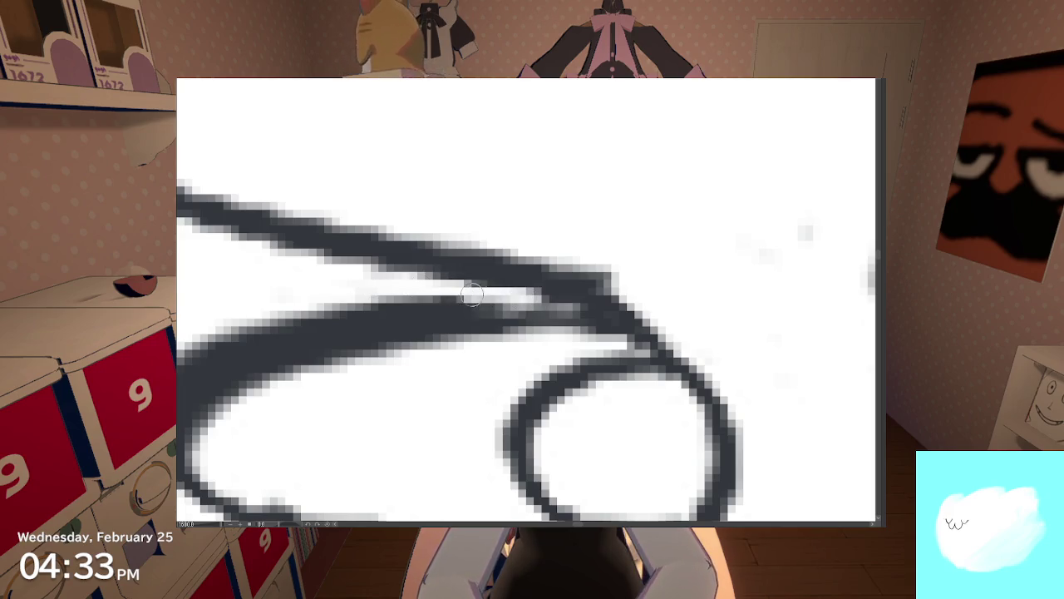
scroll(519, 297, "down", 5)
scroll(490, 277, "down", 3)
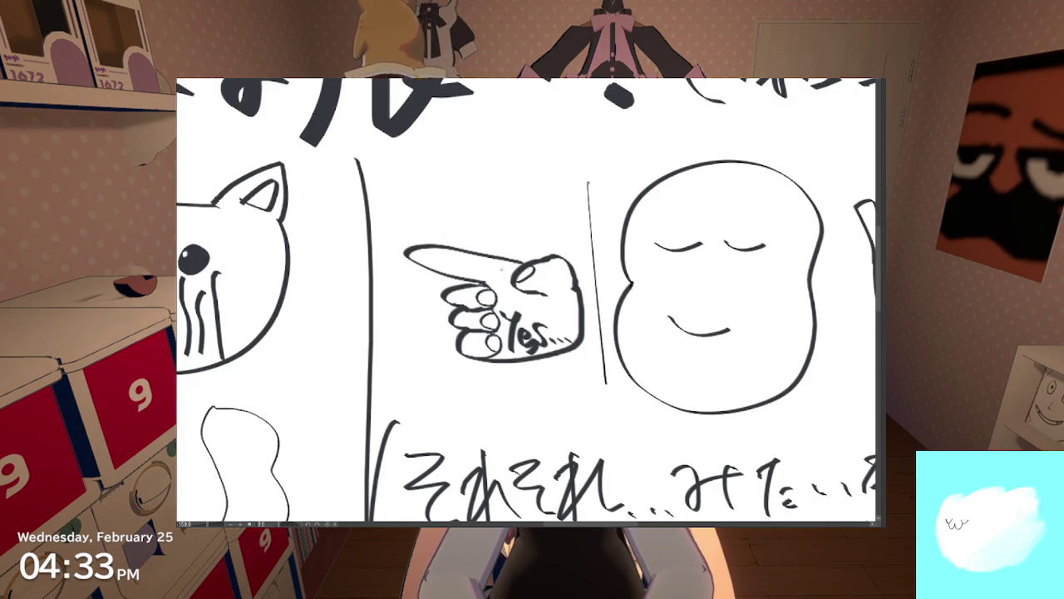
scroll(502, 271, "up", 1)
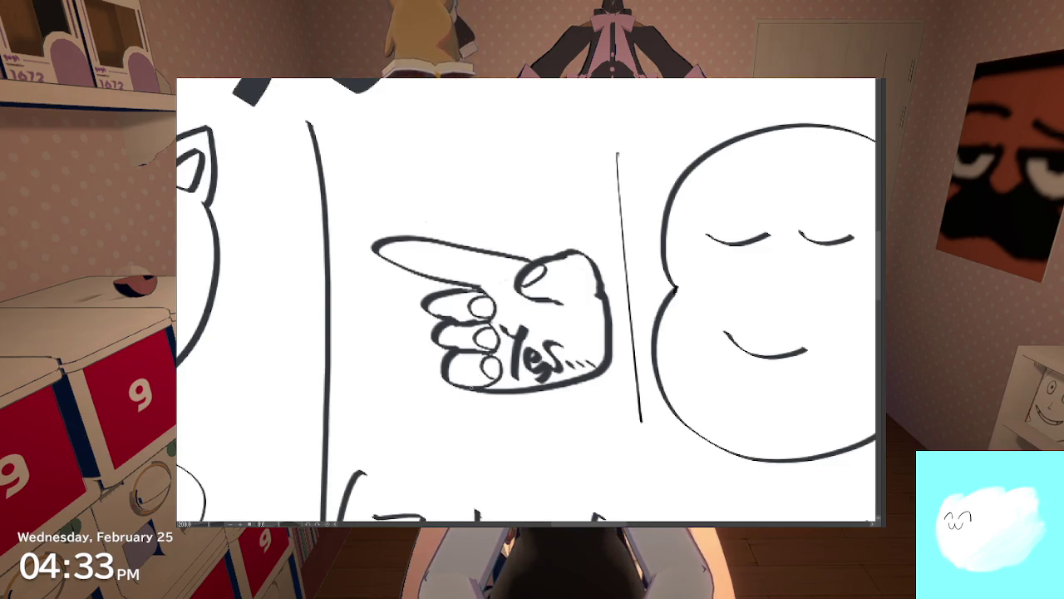
Step: Redraw the pointing hand's bottom outline as a heavier, lower curve
left_click_drag(487, 391, 553, 389)
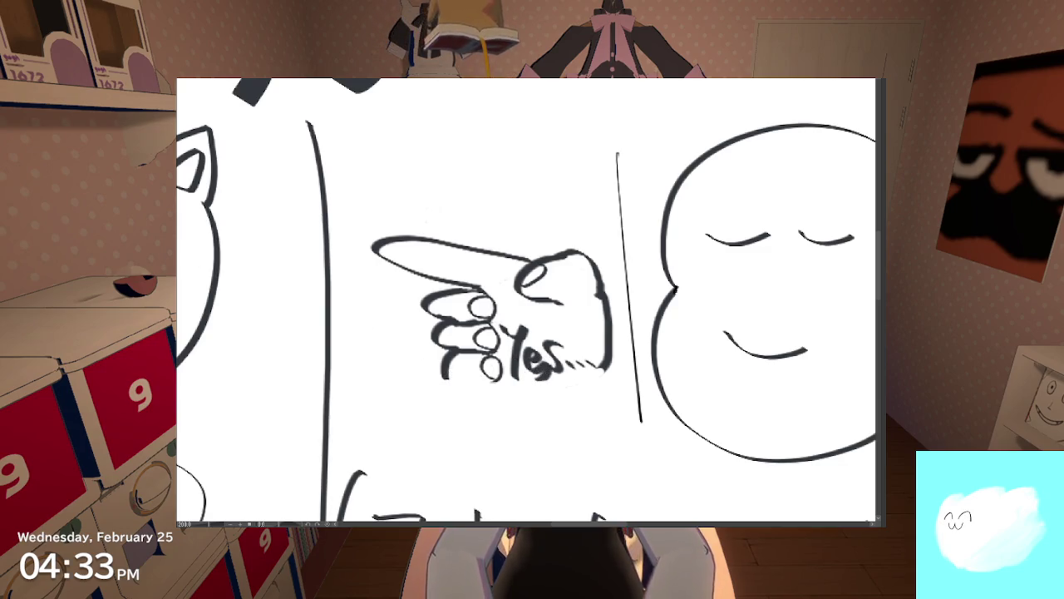
left_click_drag(456, 378, 444, 380)
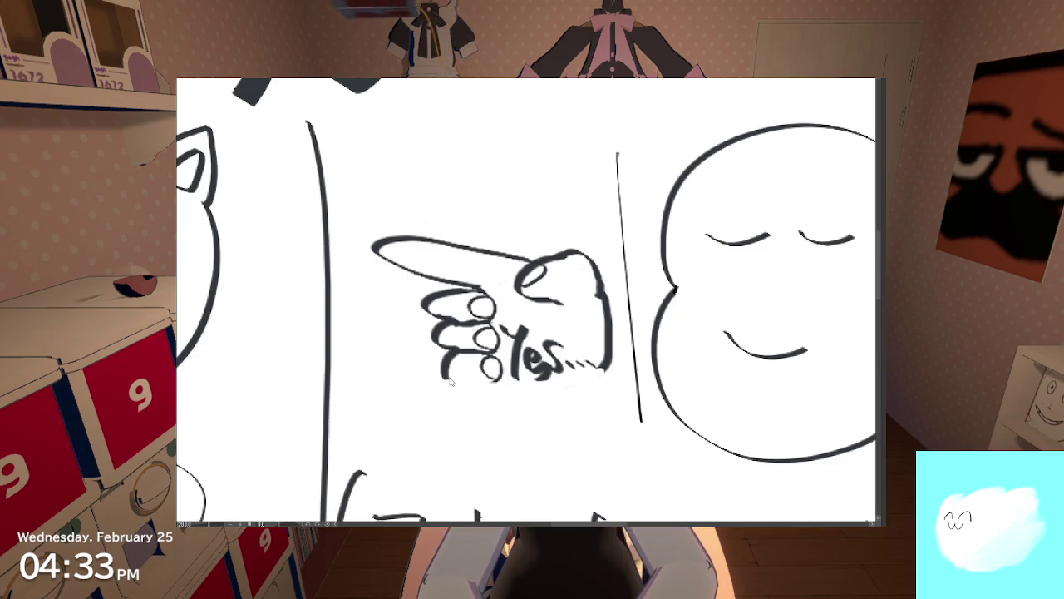
left_click_drag(447, 382, 602, 371)
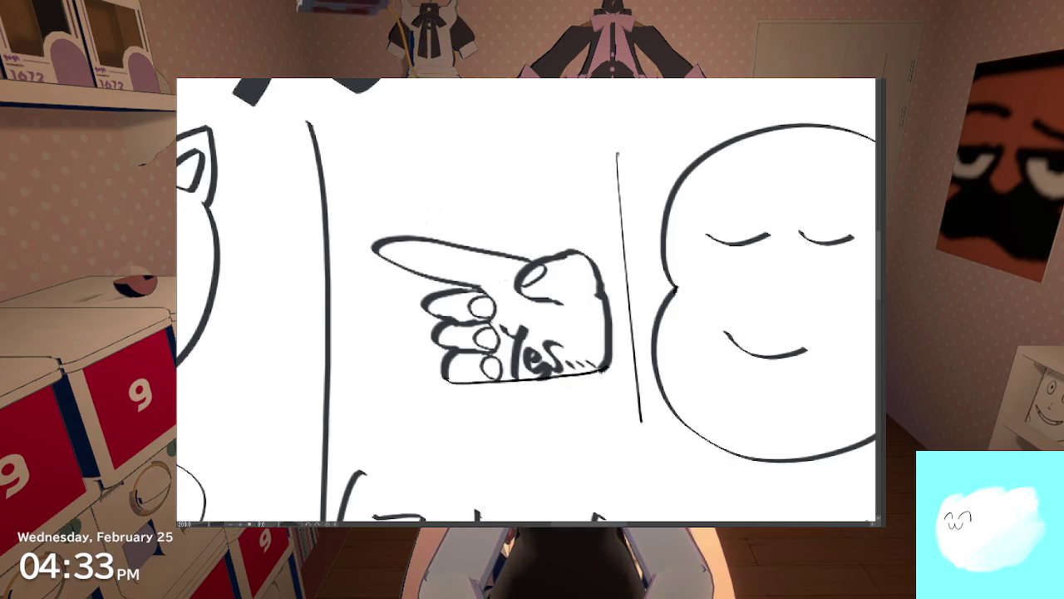
key("ctrl+z")
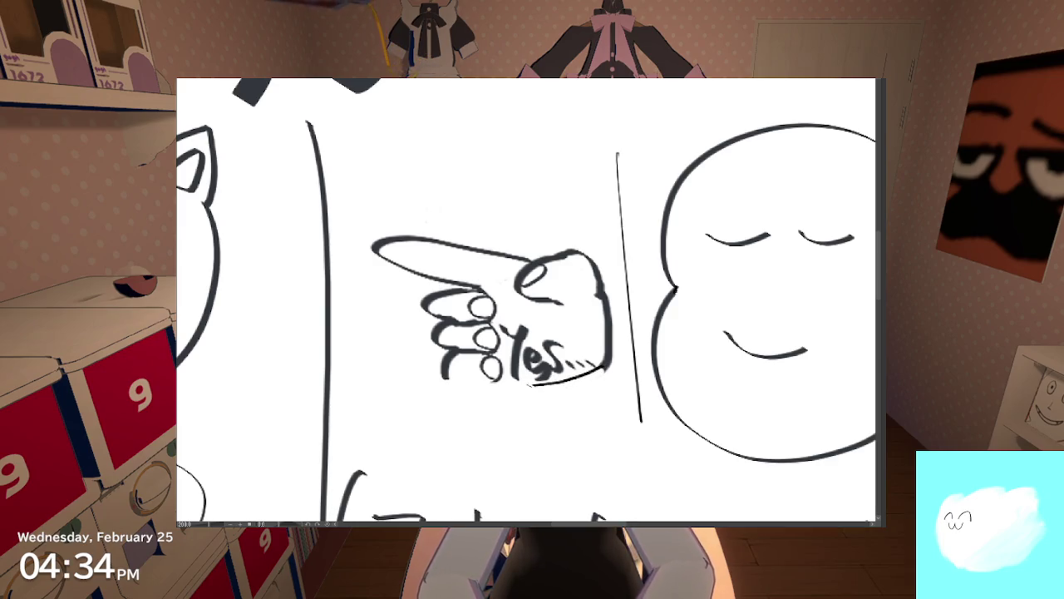
key("ctrl+z")
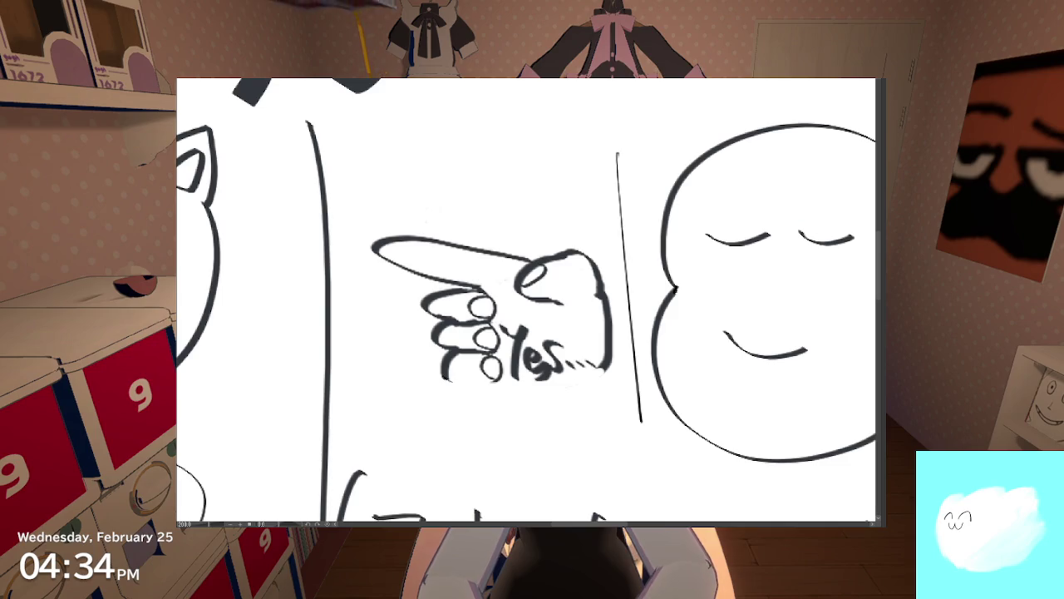
left_click_drag(442, 381, 582, 373)
key("ctrl+z")
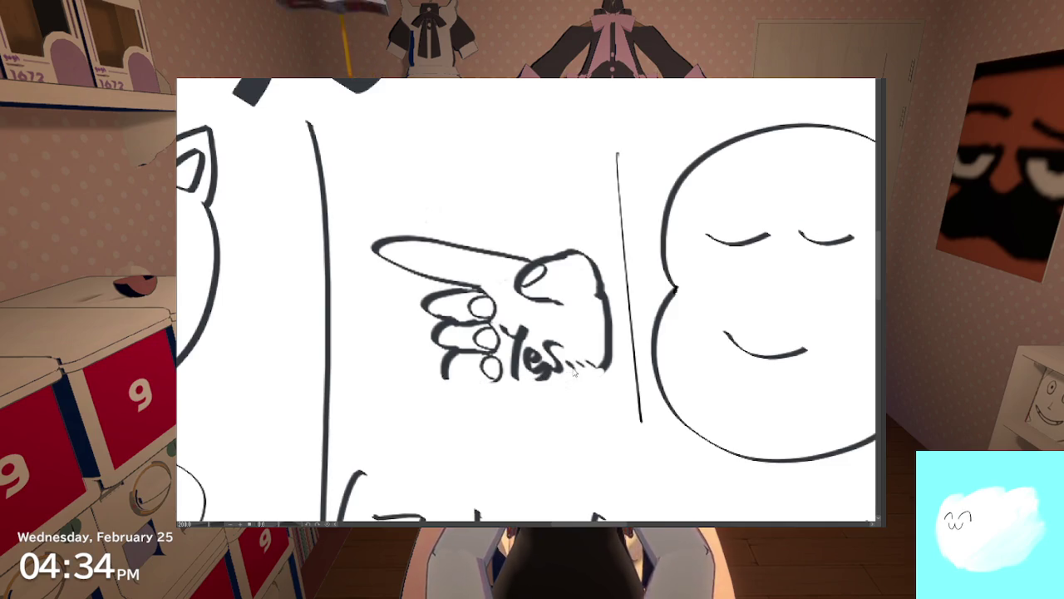
left_click_drag(442, 383, 605, 366)
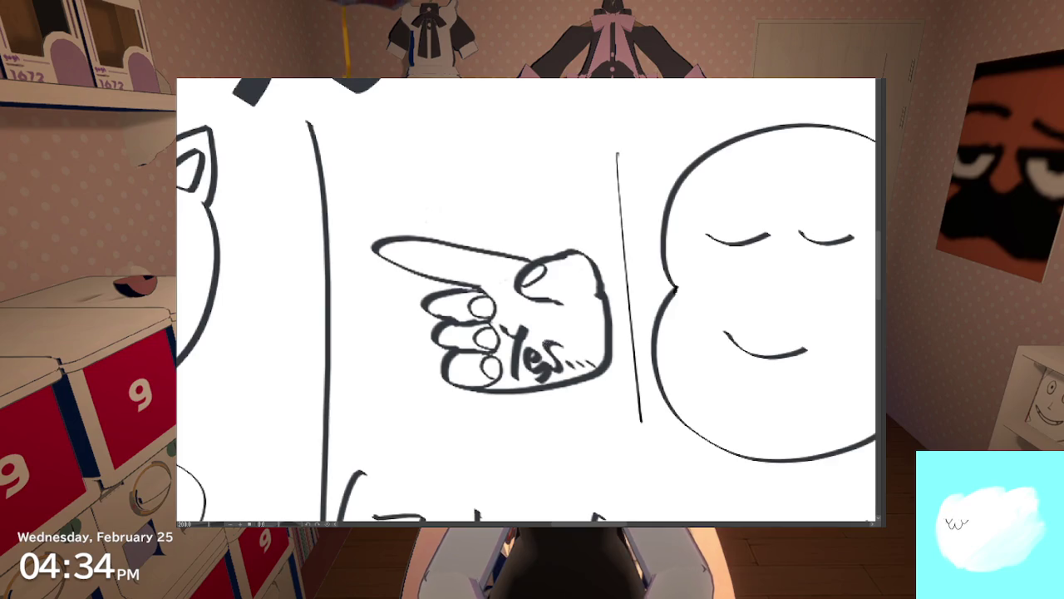
Step: Zoom in and erase the old handwritten Yes lettering from the palm
key("ctrl+minus")
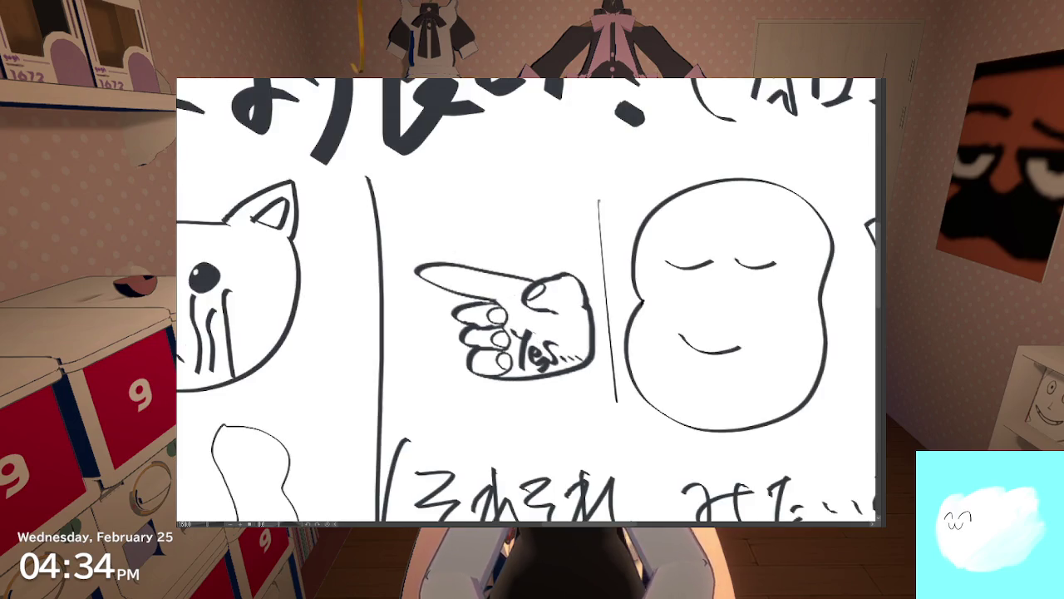
key("ctrl+plus")
mouse_move(553, 382)
left_mouse_down()
mouse_move(498, 358)
mouse_move(493, 337)
left_mouse_up()
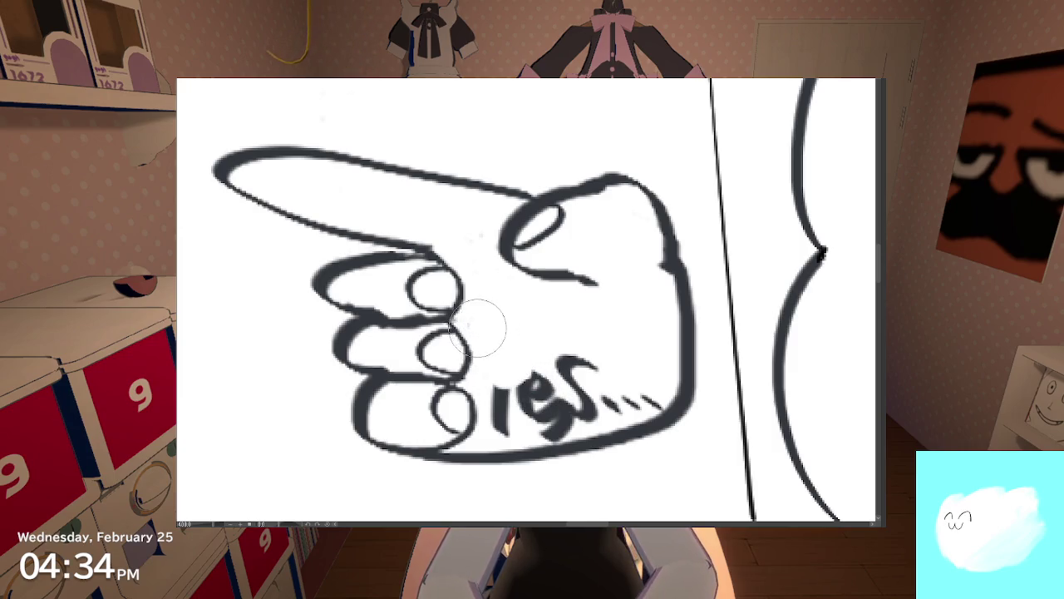
mouse_move(510, 375)
left_mouse_down()
mouse_move(586, 395)
mouse_move(641, 387)
mouse_move(657, 400)
mouse_move(646, 391)
mouse_move(582, 422)
mouse_move(527, 425)
mouse_move(494, 395)
mouse_move(563, 424)
mouse_move(556, 433)
left_mouse_up()
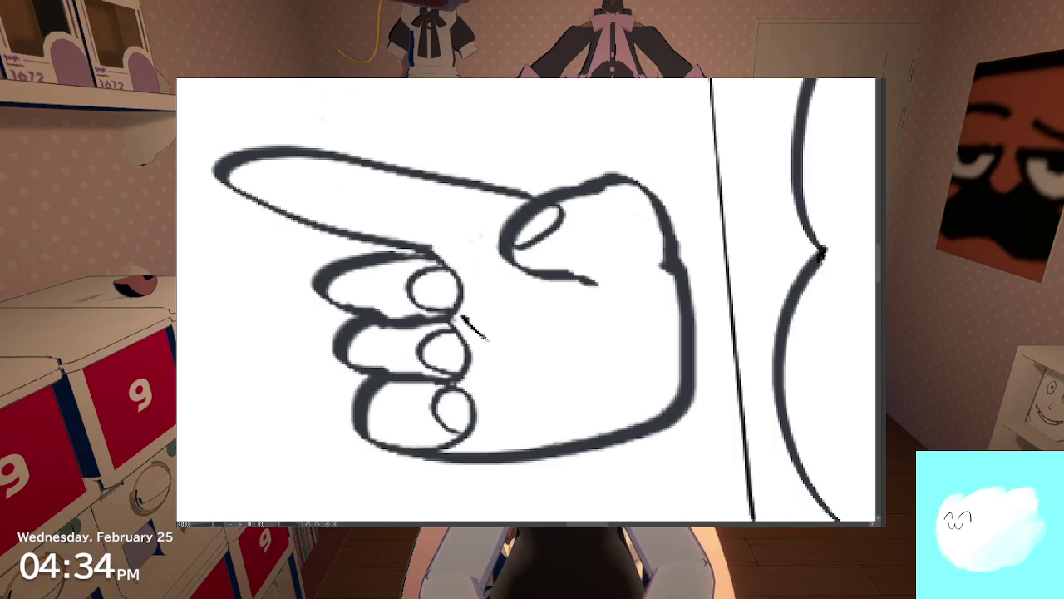
Step: Letter a capital Y, E and S on the palm, redrawing the S to spell YES
key("ctrl+z")
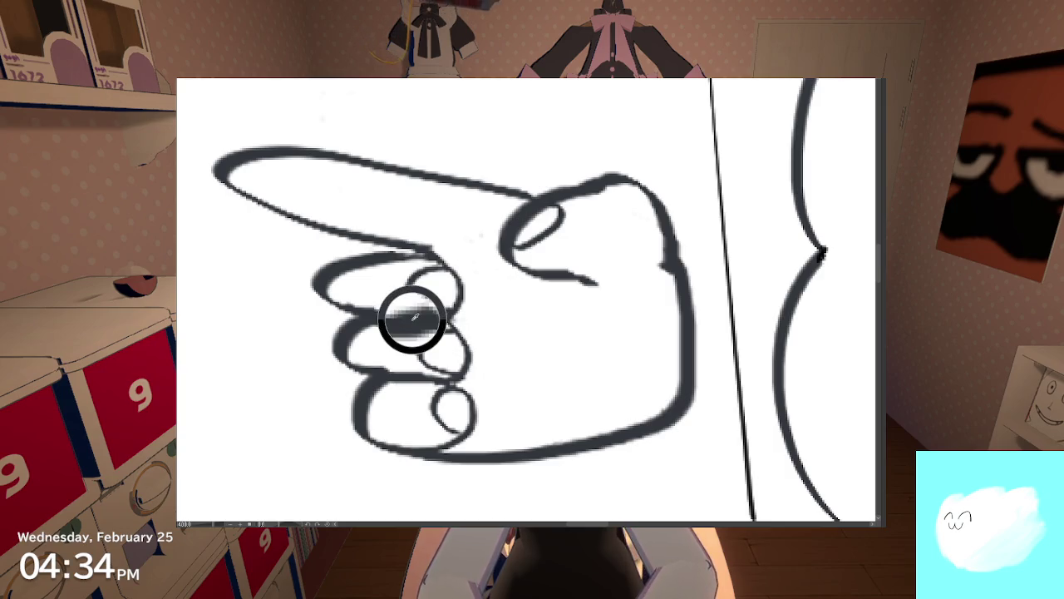
left_click_drag(466, 310, 485, 332)
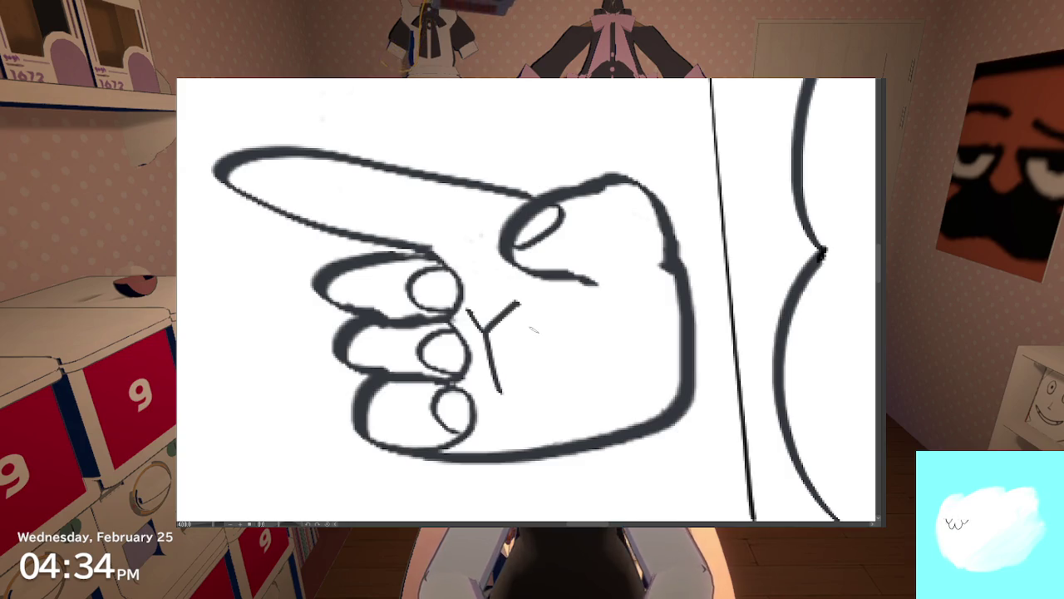
left_click_drag(523, 374, 558, 365)
mouse_move(592, 310)
left_mouse_down()
mouse_move(558, 320)
mouse_move(549, 374)
left_mouse_up()
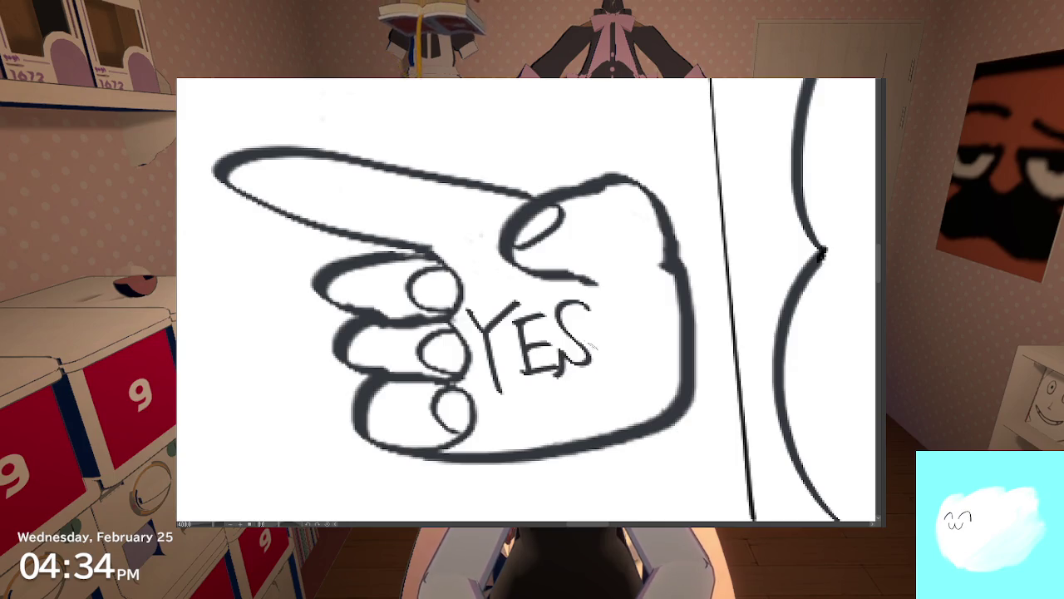
key("ctrl+z")
key("ctrl+z")
key("ctrl+y")
key("ctrl+z")
key("ctrl+z")
key("ctrl+z")
key("ctrl+z")
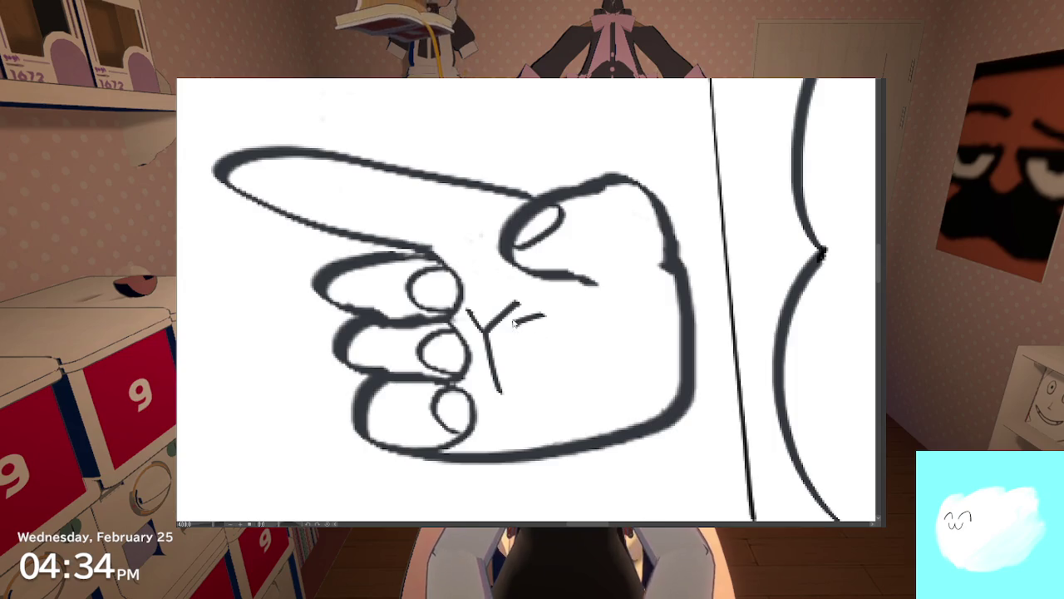
key("ctrl+z")
key("ctrl+z")
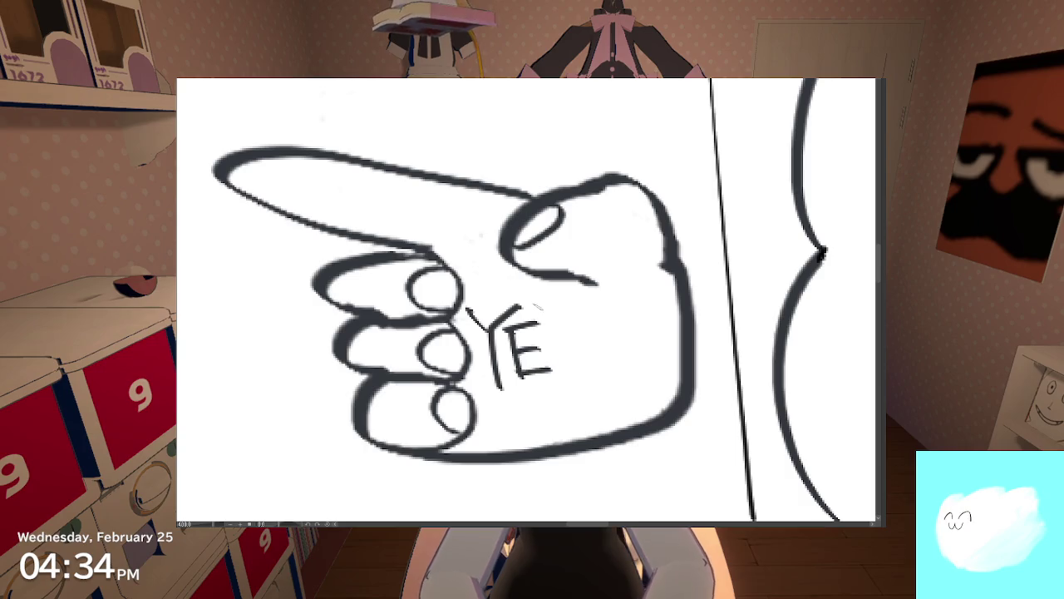
left_click_drag(570, 308, 547, 368)
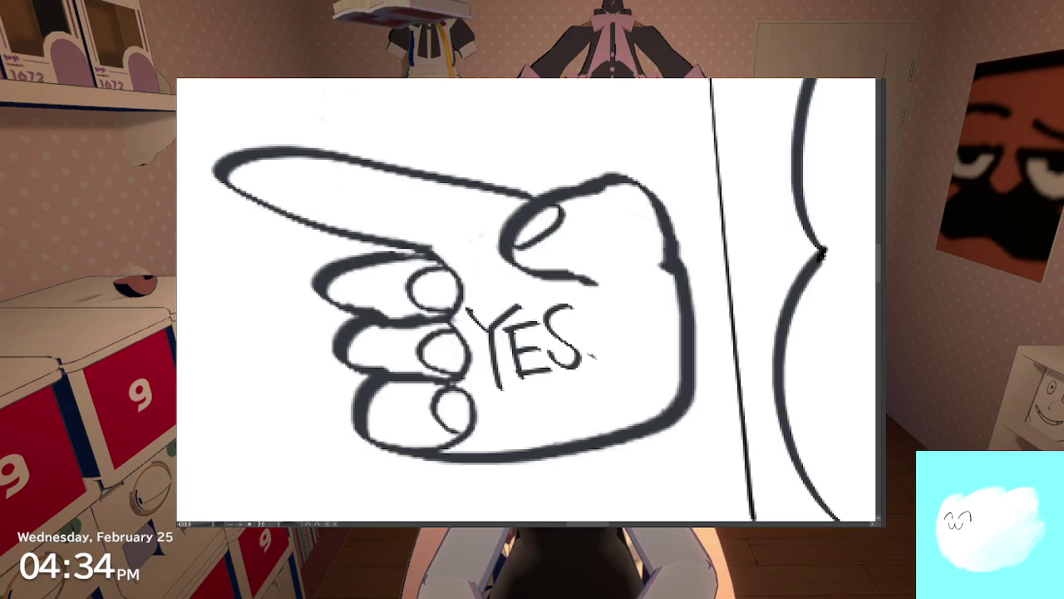
scroll(632, 320, "down", 2)
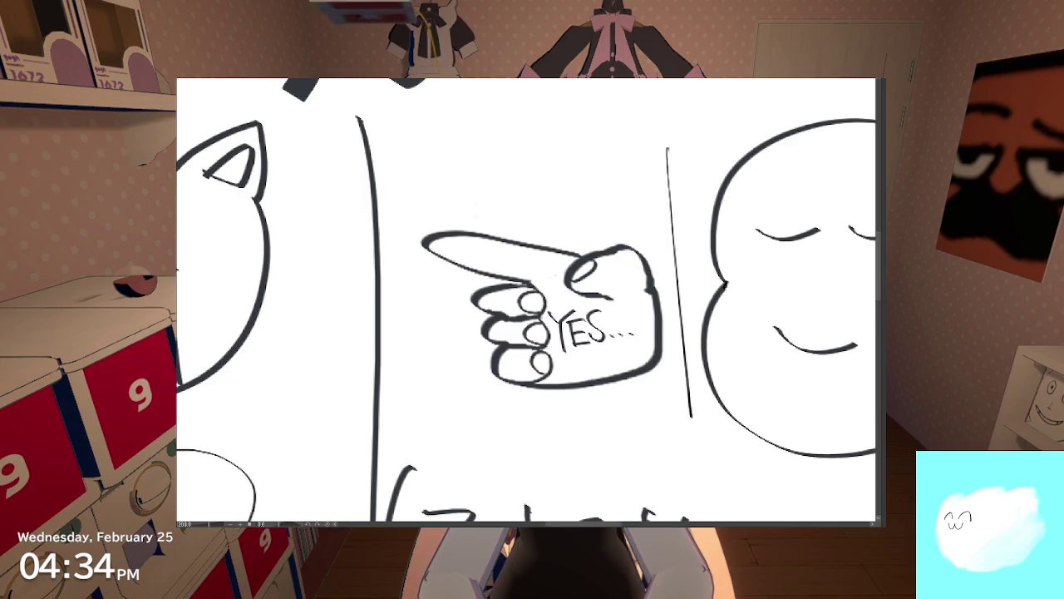
scroll(574, 325, "up", 2)
scroll(565, 332, "up", 2)
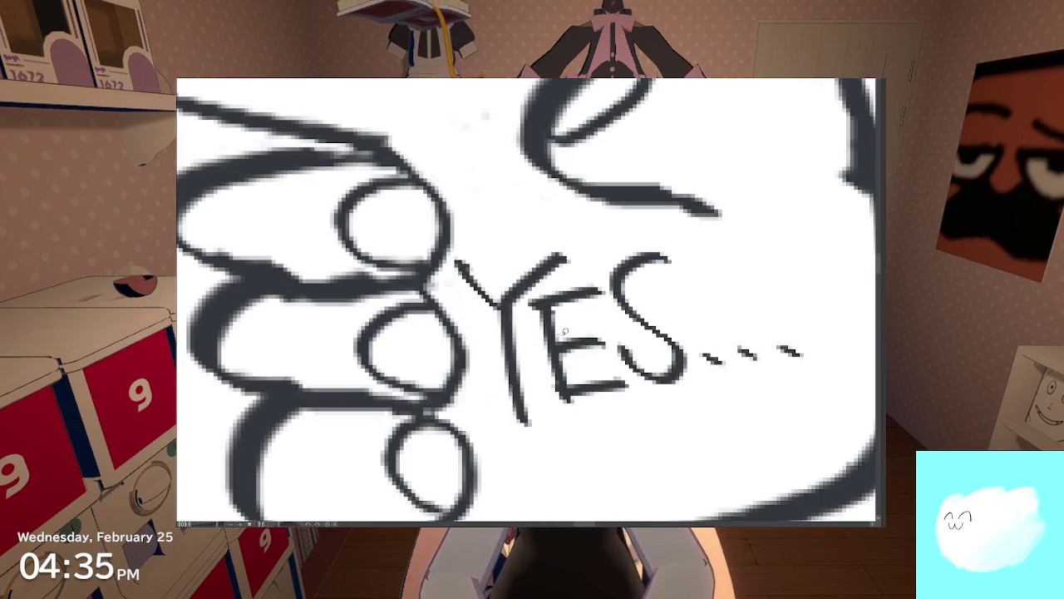
Step: Lasso the YES... lettering, rescale it with Ctrl+T and confirm with 確定
left_click_drag(565, 331, 496, 339)
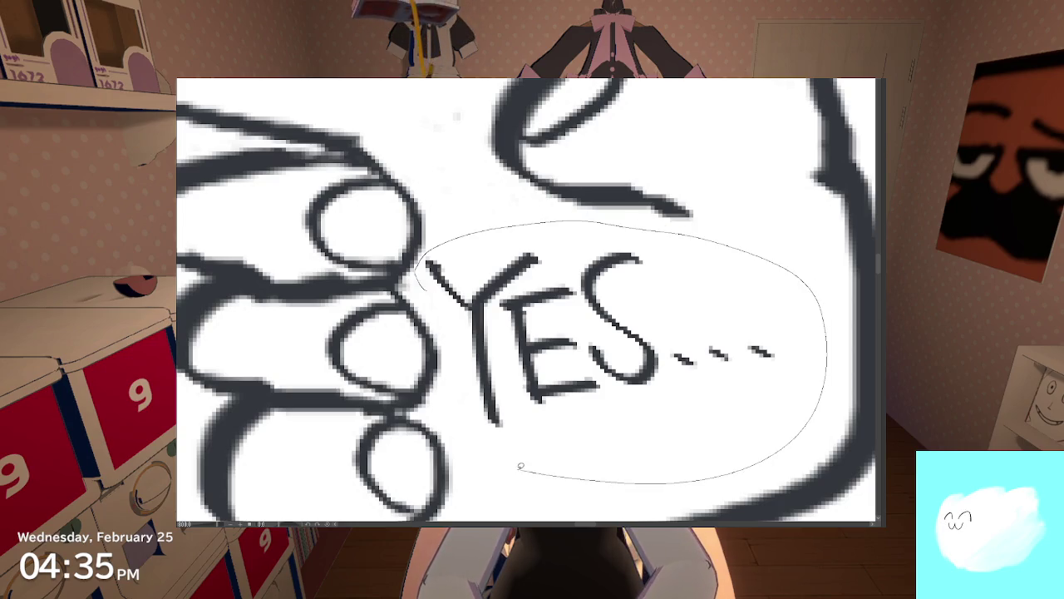
left_click_drag(450, 313, 450, 314)
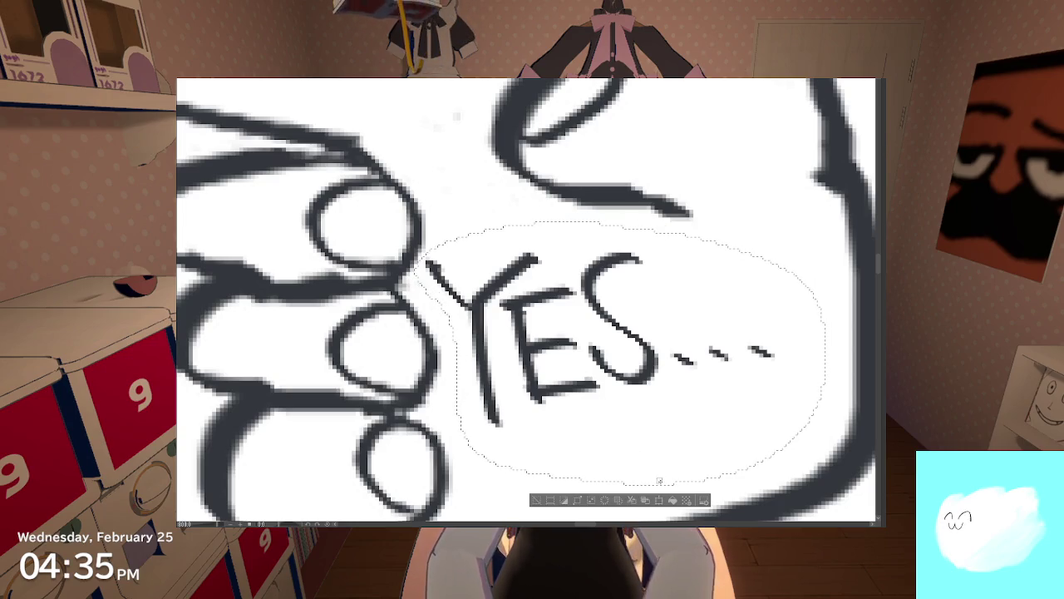
key("ctrl+t")
scroll(770, 441, "down", 5)
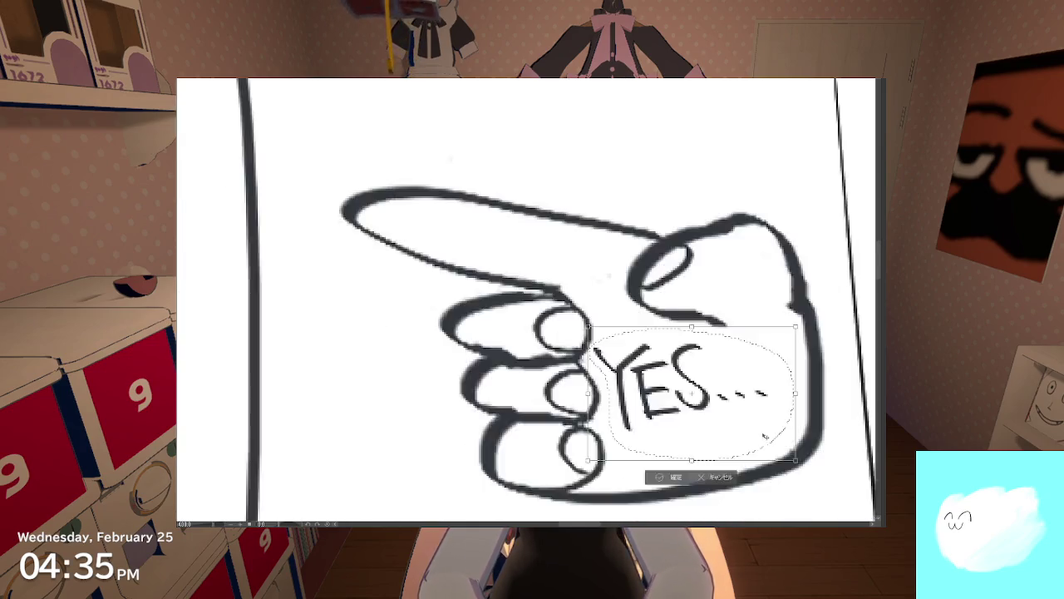
scroll(769, 442, "down", 3)
mouse_move(689, 381)
left_mouse_down()
mouse_move(709, 392)
mouse_move(681, 379)
left_mouse_up()
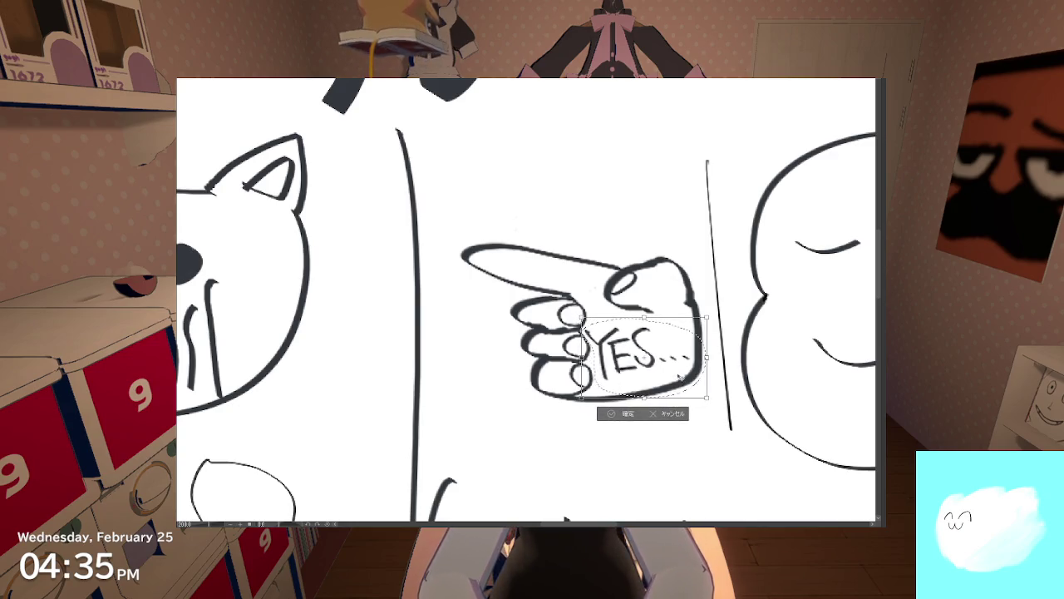
left_click(620, 414)
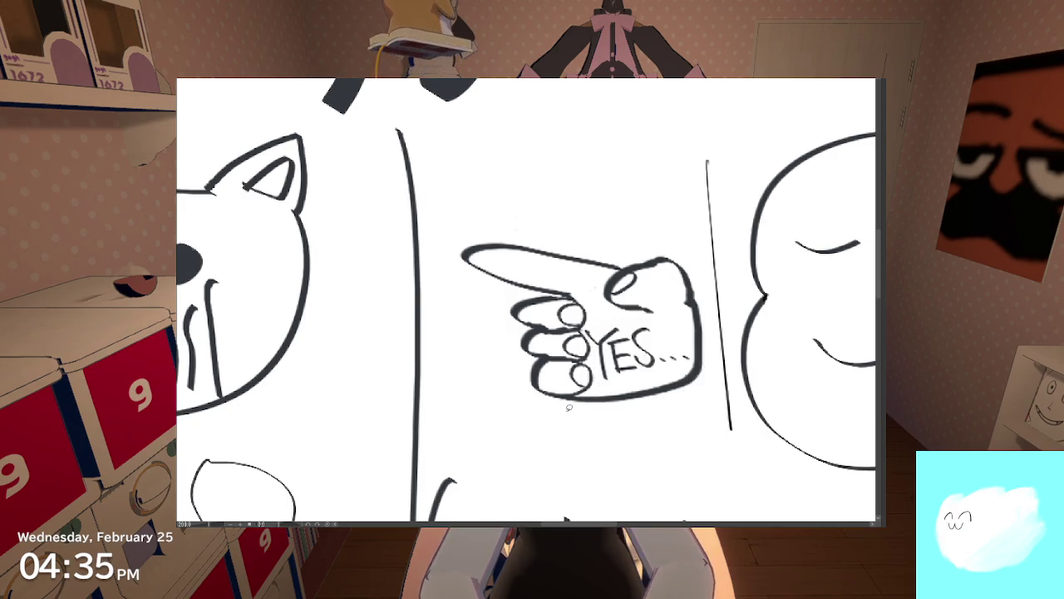
scroll(569, 407, "down", 2)
scroll(561, 391, "down", 2)
scroll(553, 375, "down", 1)
scroll(546, 357, "down", 1)
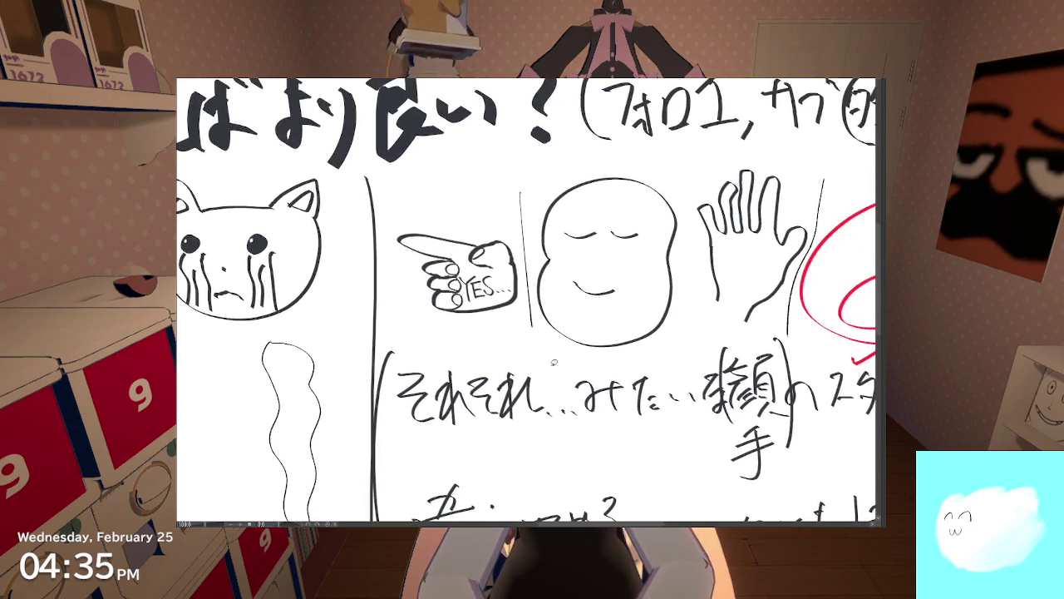
Step: Pan over the NO hand and notes and undo a stray stroke across the notes
scroll(535, 285, "down", 2)
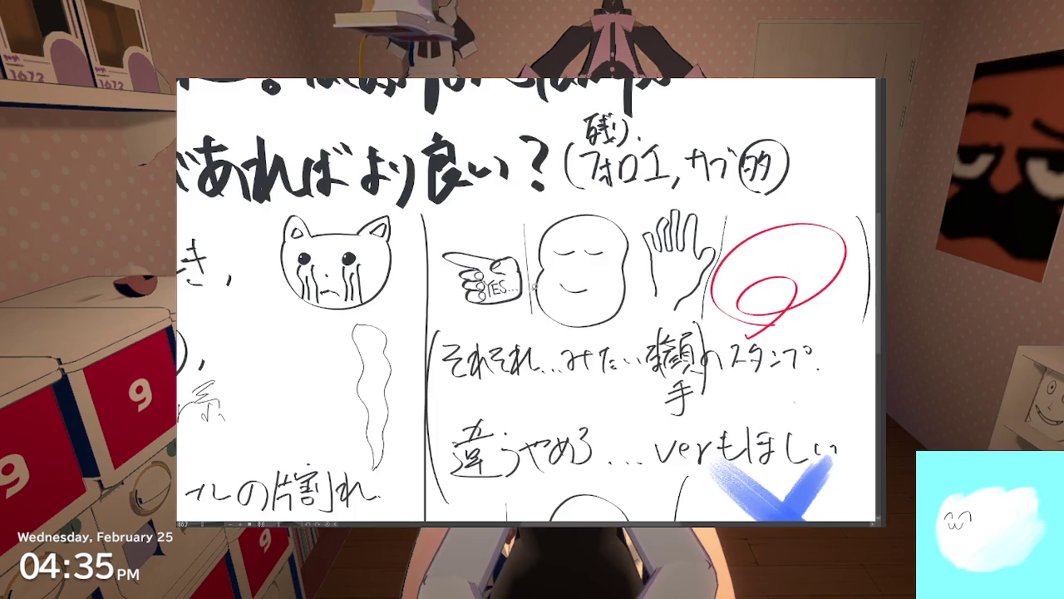
left_click_drag(534, 286, 469, 169)
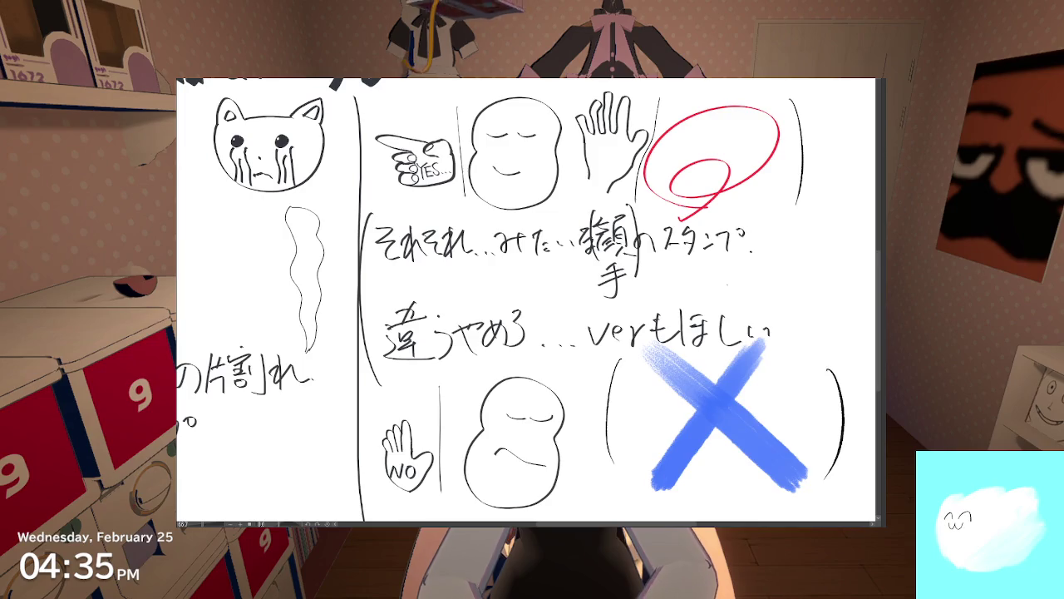
scroll(455, 200, "up", 2)
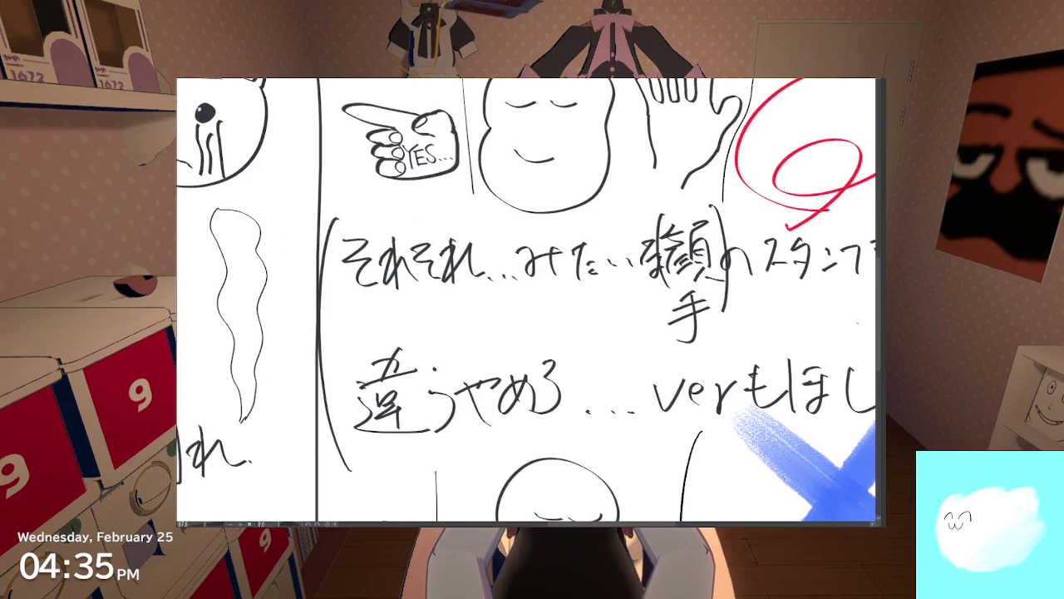
left_click_drag(353, 264, 534, 264)
key("ctrl+z")
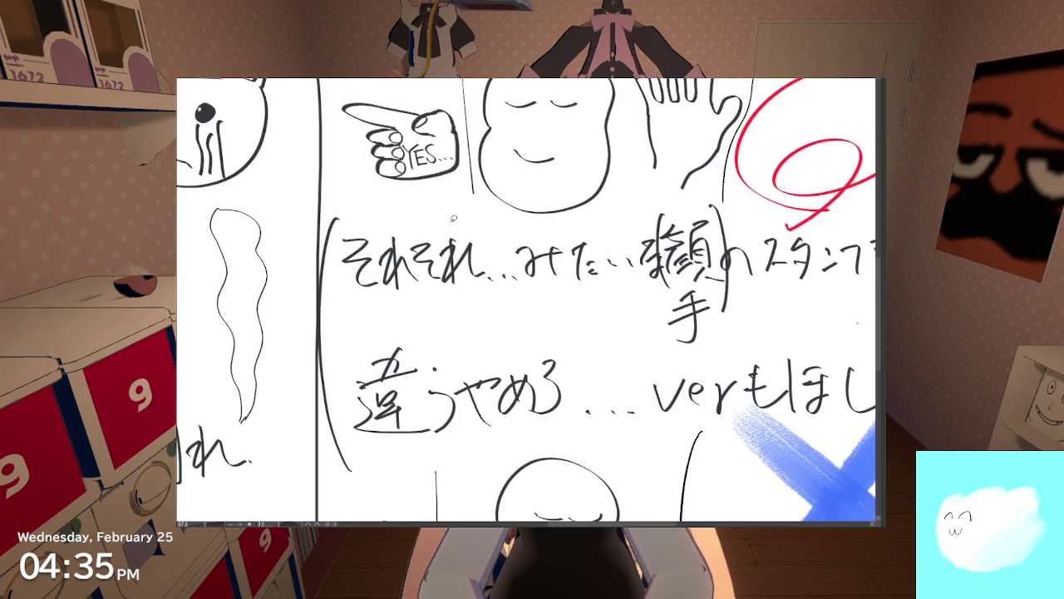
Step: Zoom in close on the YES lettering and start lassoing around it
mouse_move(436, 201)
left_mouse_down()
mouse_move(448, 274)
mouse_move(460, 242)
left_mouse_up()
scroll(453, 266, "up", 1)
scroll(456, 263, "up", 1)
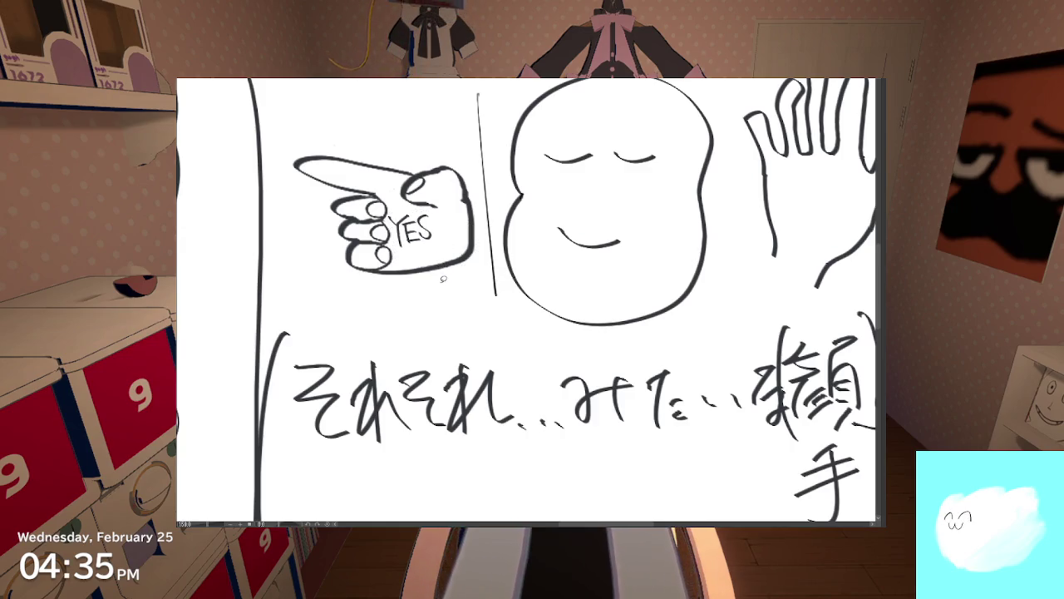
left_click_drag(430, 249, 409, 243)
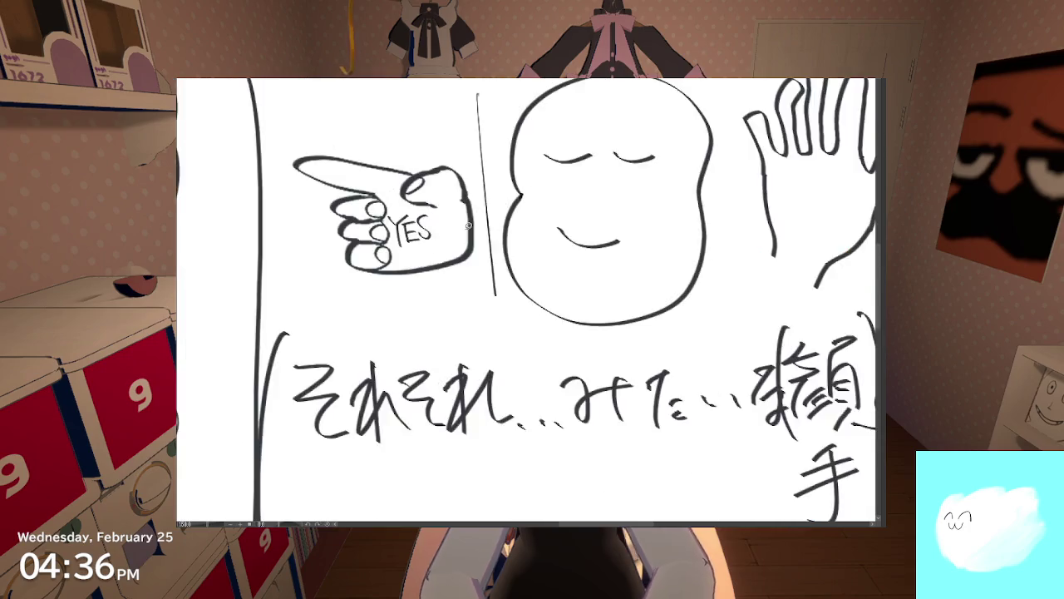
scroll(432, 242, "up", 5)
left_click_drag(432, 242, 631, 338)
left_click_drag(427, 423, 311, 366)
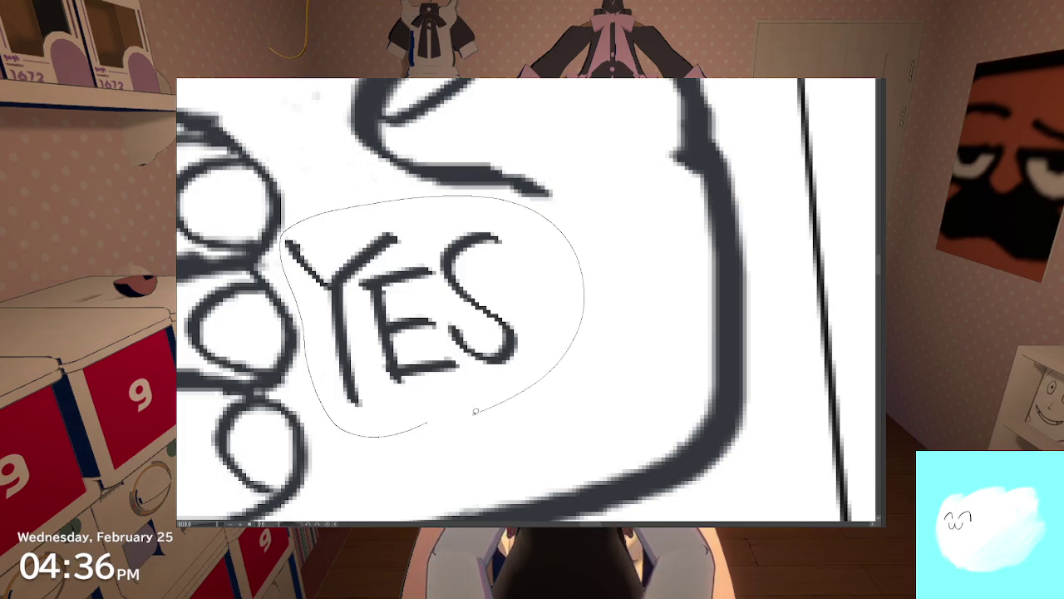
Step: Scale the selected YES lettering larger, nudge it up-right, confirm with 確定, and deselect
left_click_drag(487, 407, 428, 424)
left_click(468, 453)
scroll(468, 453, "down", 3)
scroll(468, 453, "down", 2)
mouse_move(502, 443)
left_mouse_down()
mouse_move(541, 475)
mouse_move(527, 432)
left_mouse_up()
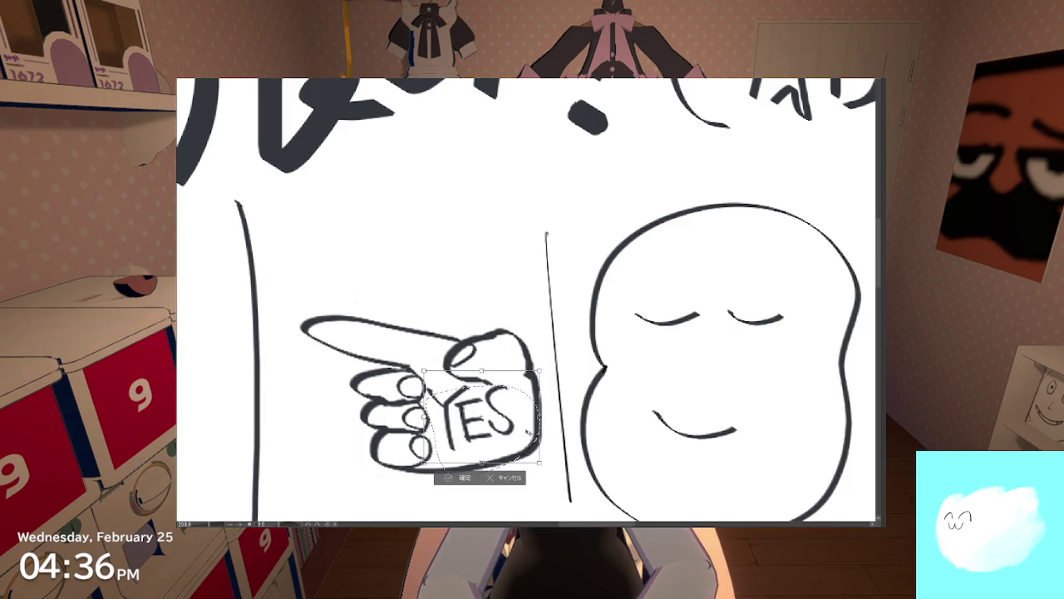
left_click_drag(527, 431, 559, 480)
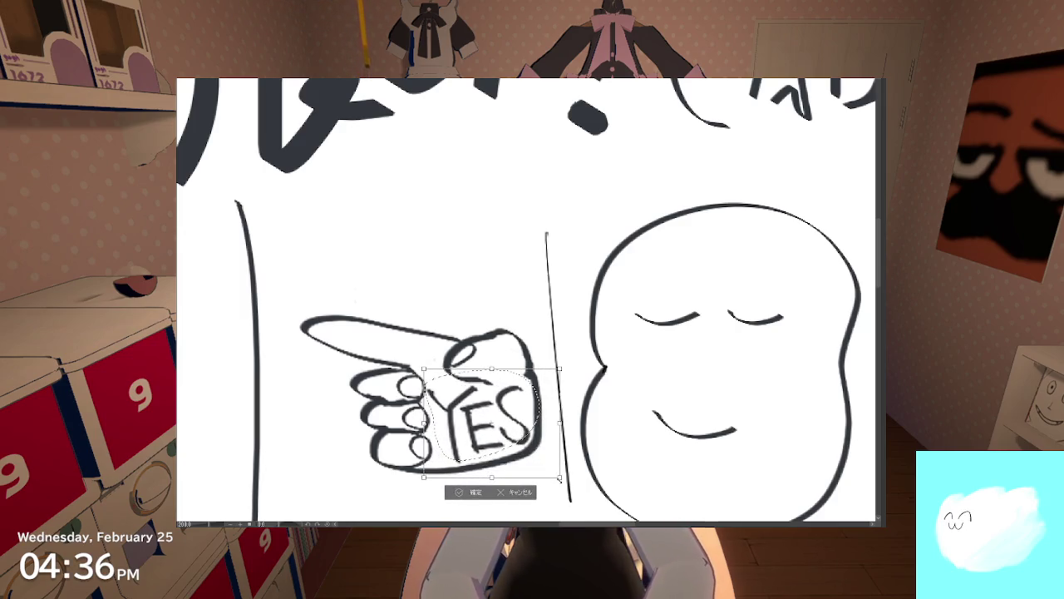
left_click(469, 494)
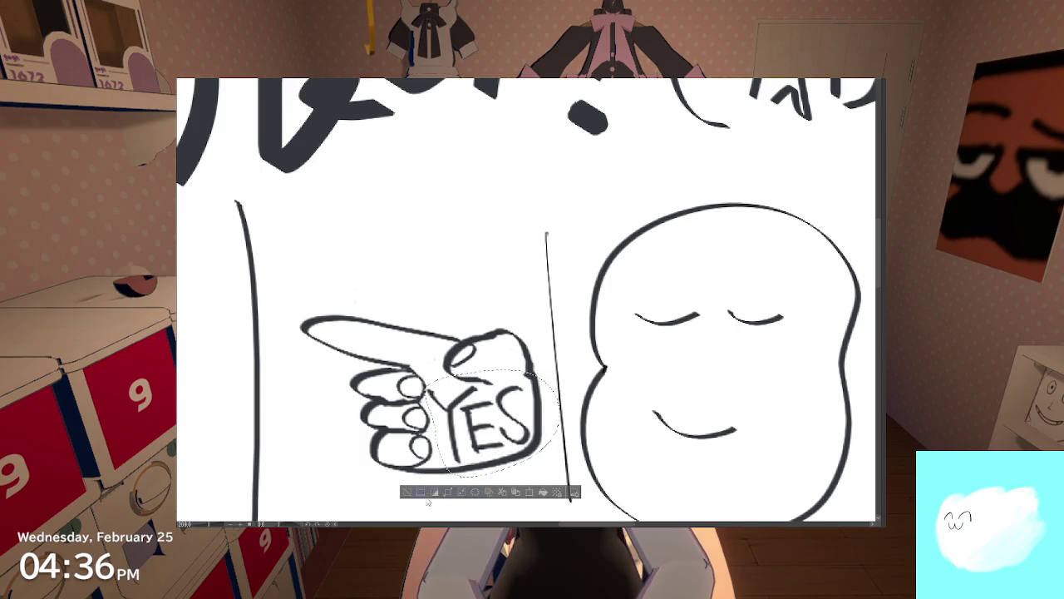
left_click(409, 493)
scroll(424, 487, "down", 3)
Step: Zoom in on the stop hand and erase its old NO lettering
scroll(424, 333, "up", 3)
scroll(432, 250, "down", 5)
scroll(451, 152, "up", 3)
scroll(415, 249, "down", 3)
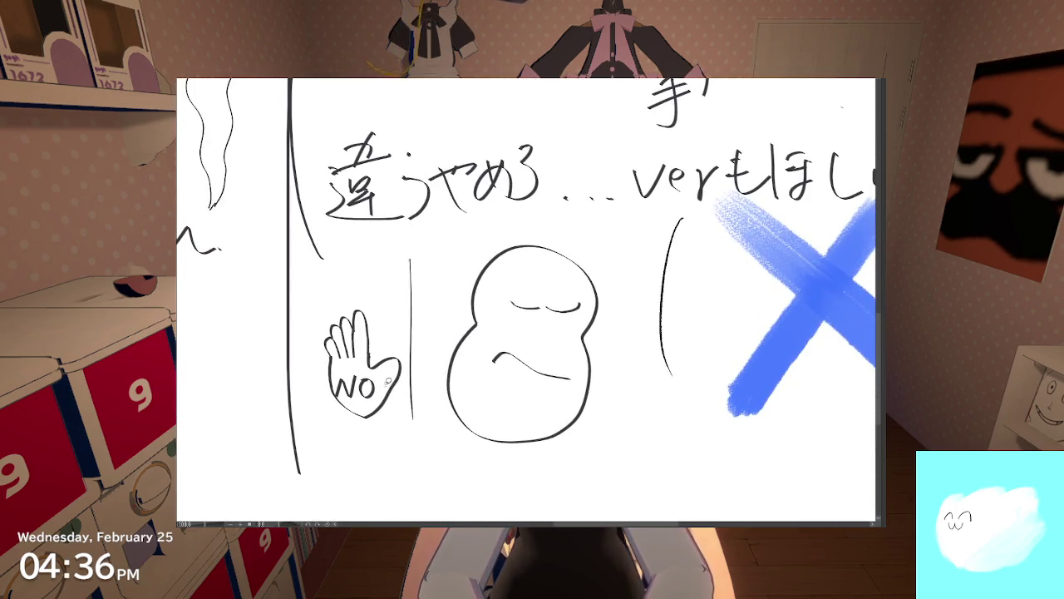
scroll(388, 376, "up", 4)
scroll(387, 376, "up", 1)
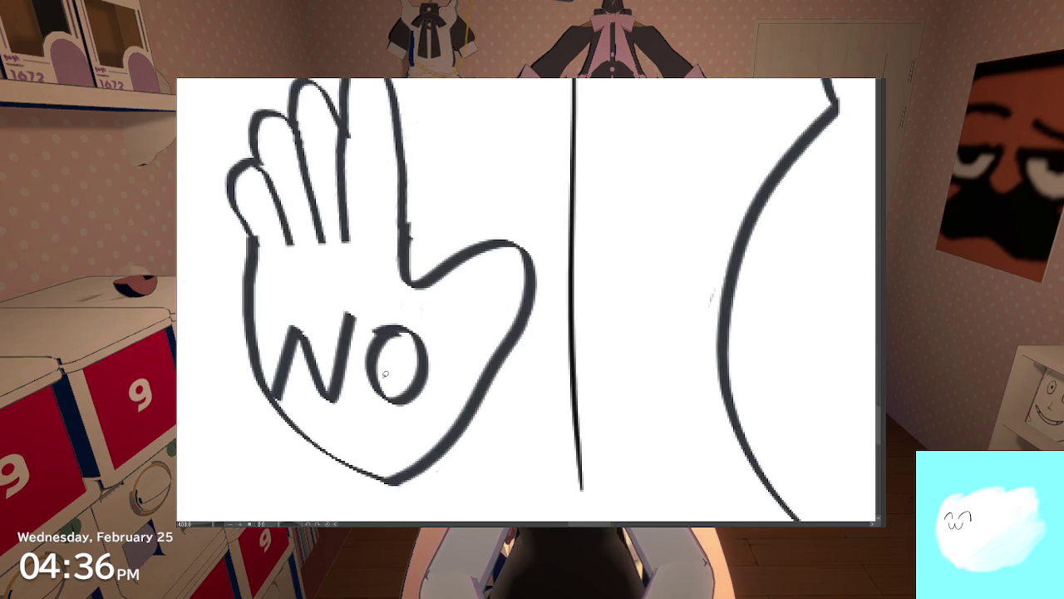
mouse_move(385, 375)
left_mouse_down()
mouse_move(416, 357)
mouse_move(380, 387)
mouse_move(333, 330)
mouse_move(302, 363)
mouse_move(297, 327)
mouse_move(282, 379)
left_mouse_up()
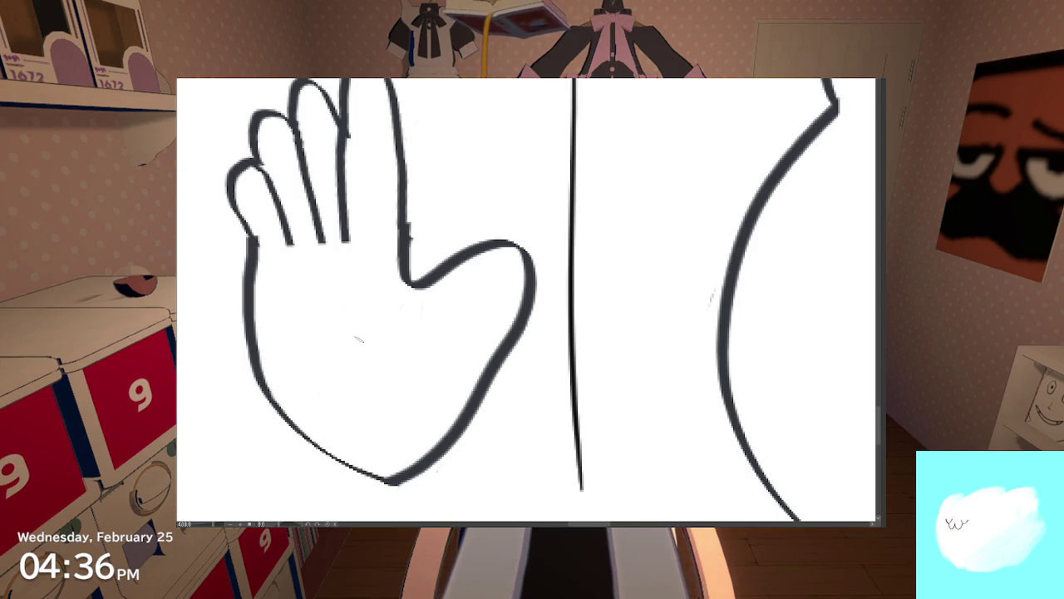
Step: Redraw capital N and O inside the stop-hand palm
scroll(358, 340, "down", 3)
mouse_move(317, 300)
left_mouse_down()
mouse_move(352, 356)
mouse_move(355, 296)
mouse_move(384, 325)
left_mouse_up()
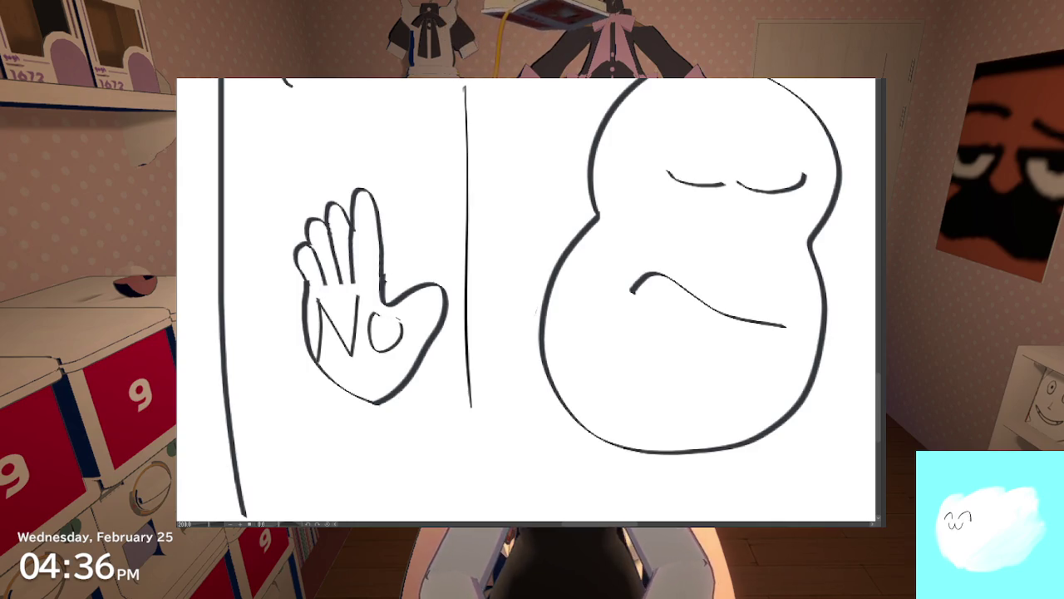
scroll(383, 325, "down", 2)
scroll(383, 324, "down", 3)
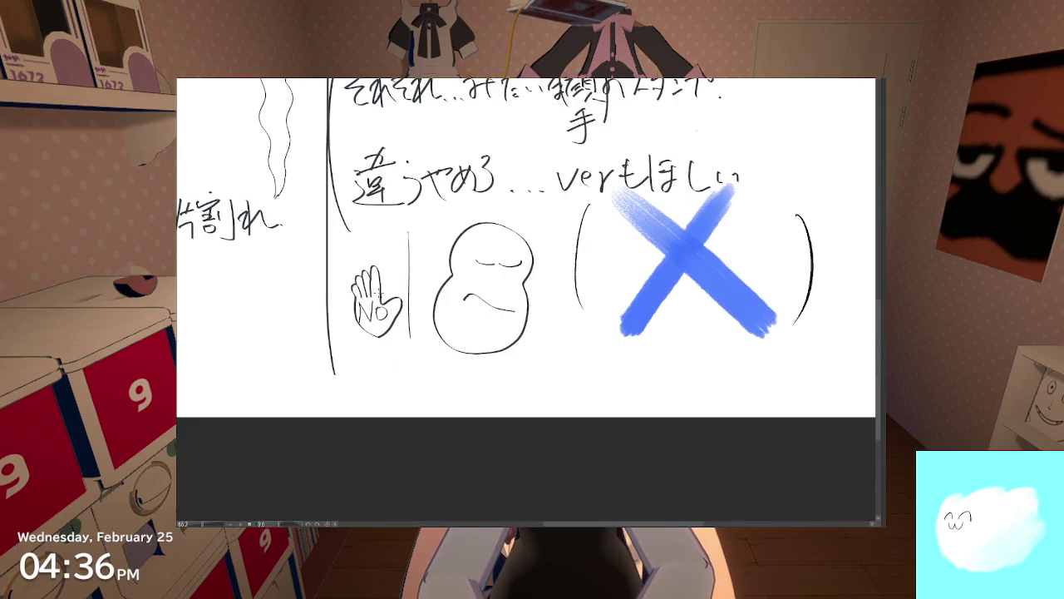
scroll(526, 299, "down", 1)
scroll(526, 299, "up", 3)
scroll(525, 300, "up", 1)
scroll(409, 409, "down", 2)
scroll(409, 410, "up", 2)
scroll(358, 332, "down", 3)
scroll(355, 308, "up", 3)
scroll(356, 308, "down", 1)
scroll(357, 312, "up", 3)
Step: Touch up the palm lettering and zoom out to the YES hand and notes
mouse_move(409, 315)
left_mouse_down()
mouse_move(374, 322)
mouse_move(404, 387)
mouse_move(434, 333)
mouse_move(397, 312)
left_mouse_up()
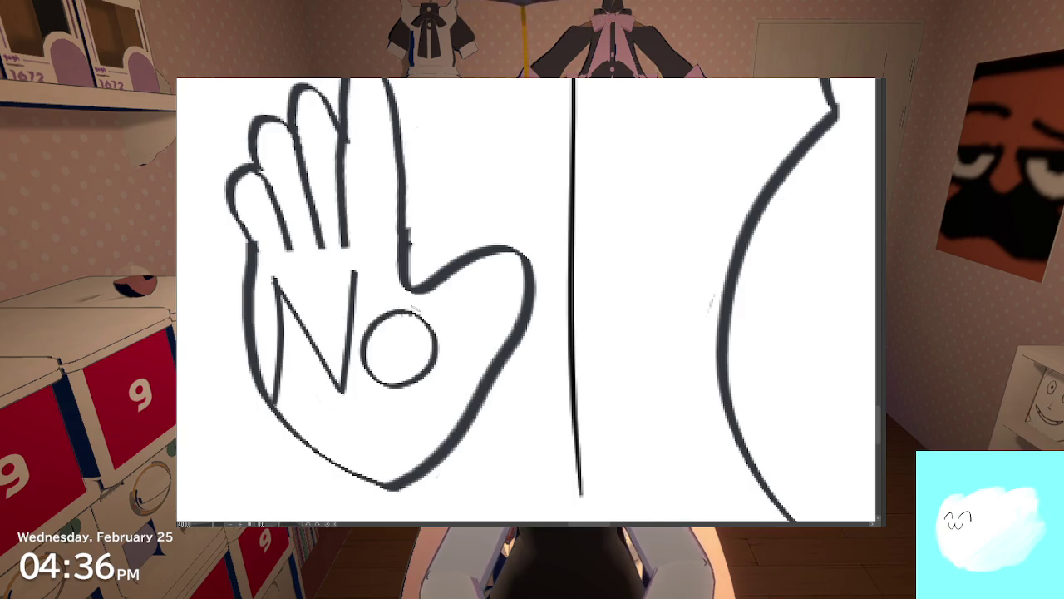
scroll(411, 309, "down", 2)
scroll(411, 309, "down", 2)
scroll(411, 309, "down", 1)
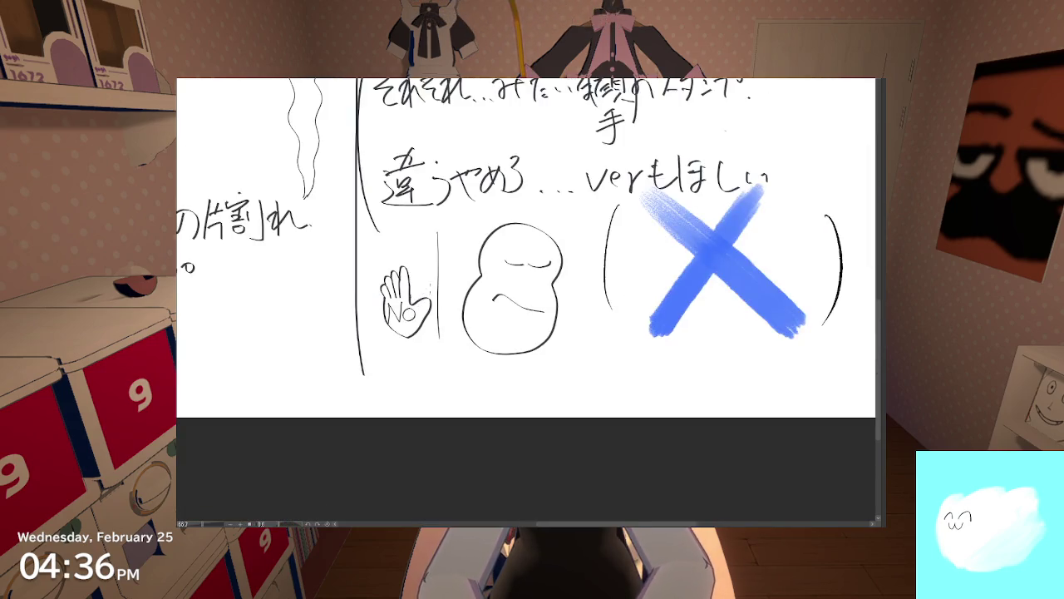
left_click_drag(446, 255, 376, 413)
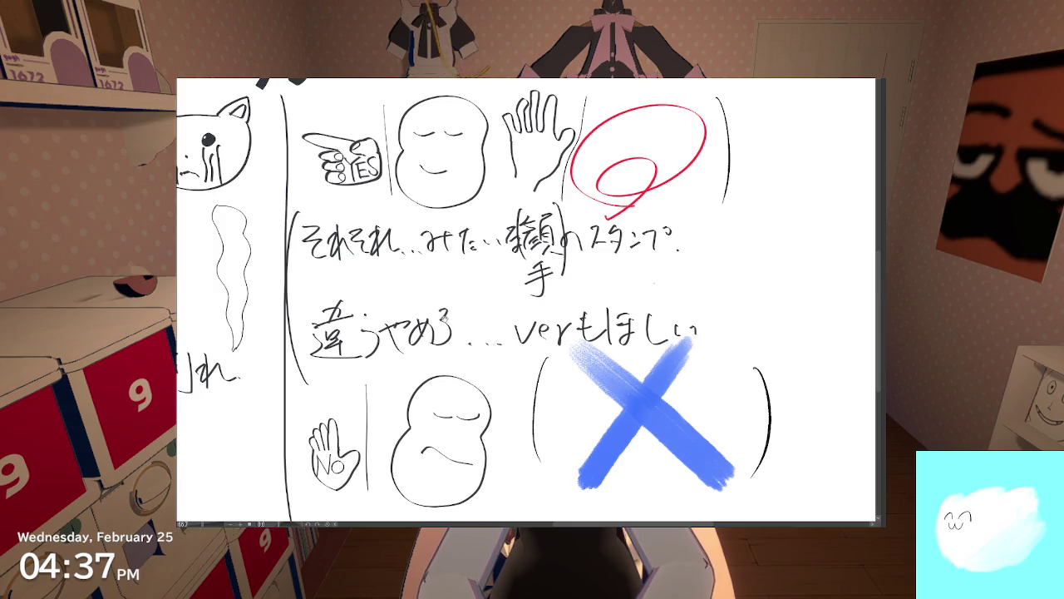
Step: Handwrite 'Snap.' below the Cheer line in the notes column
scroll(453, 317, "left", 5)
scroll(432, 316, "left", 4)
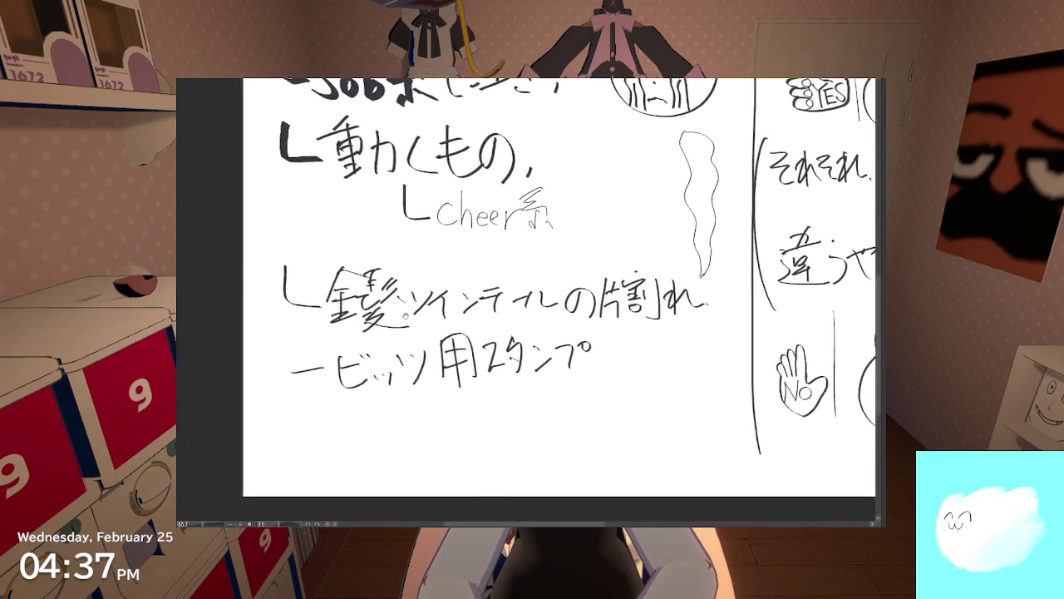
scroll(532, 300, "up", 2)
scroll(532, 300, "right", 3)
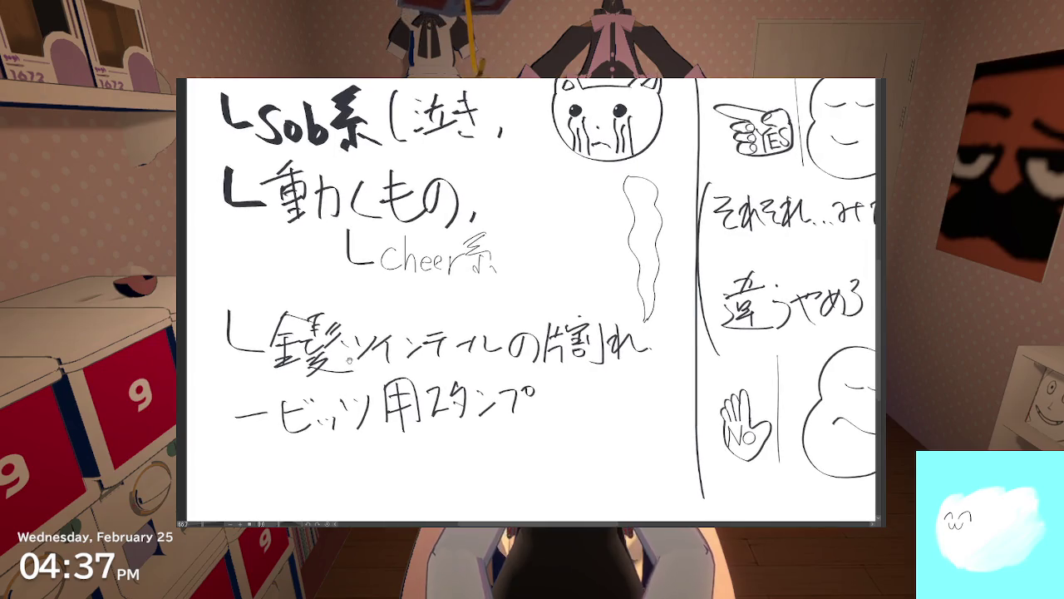
scroll(349, 359, "right", 2)
scroll(349, 359, "up", 2)
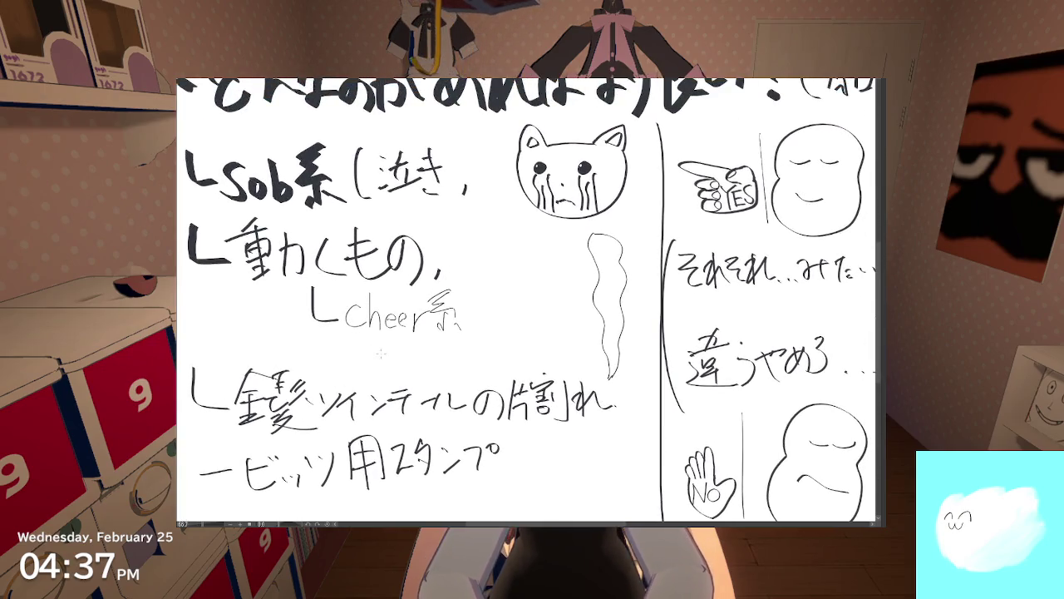
left_click_drag(358, 352, 350, 374)
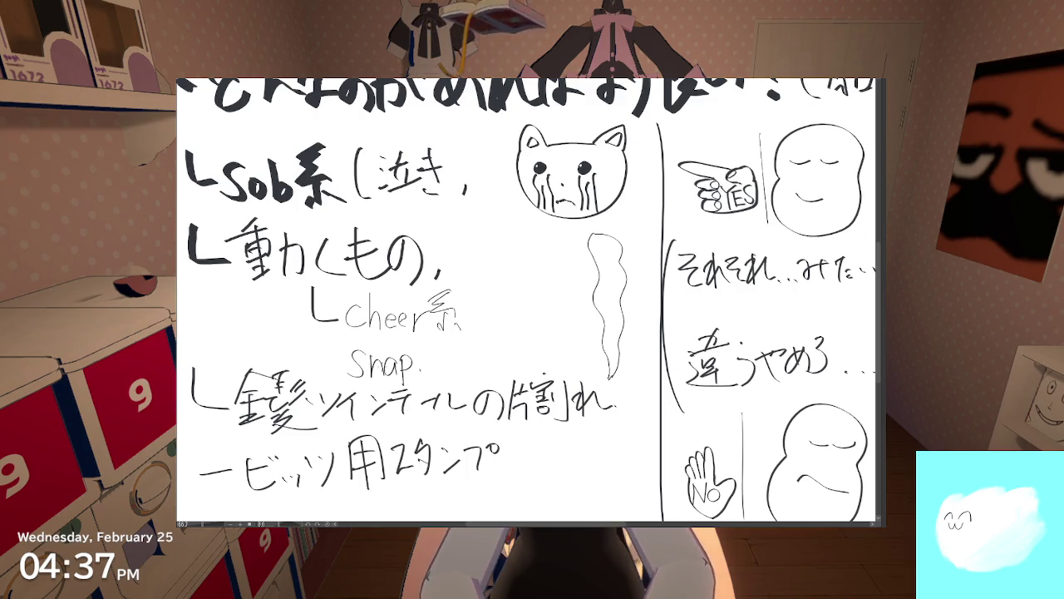
left_click_drag(643, 291, 598, 250)
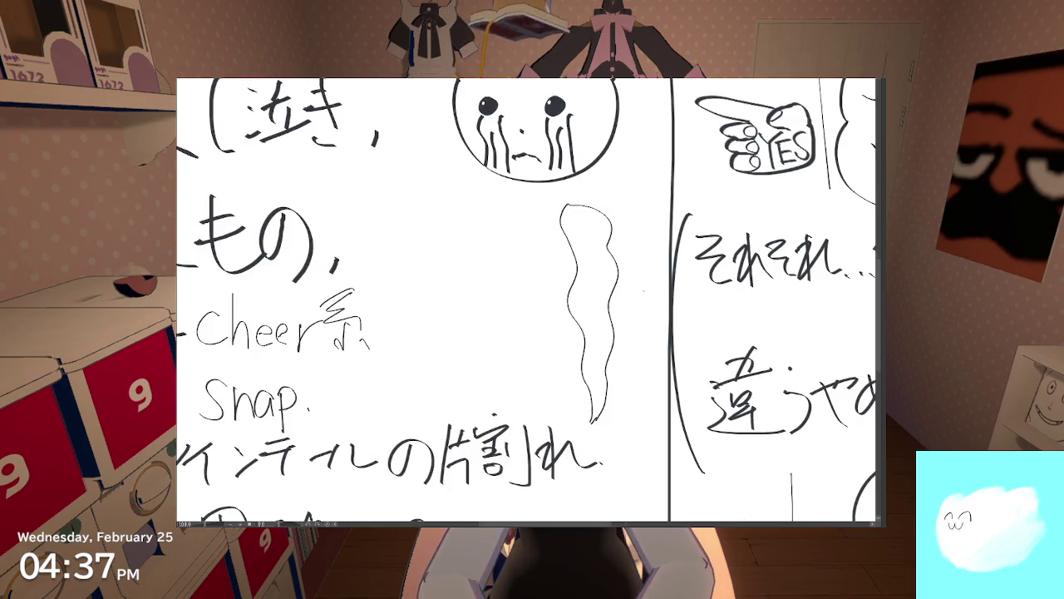
scroll(599, 249, "up", 2)
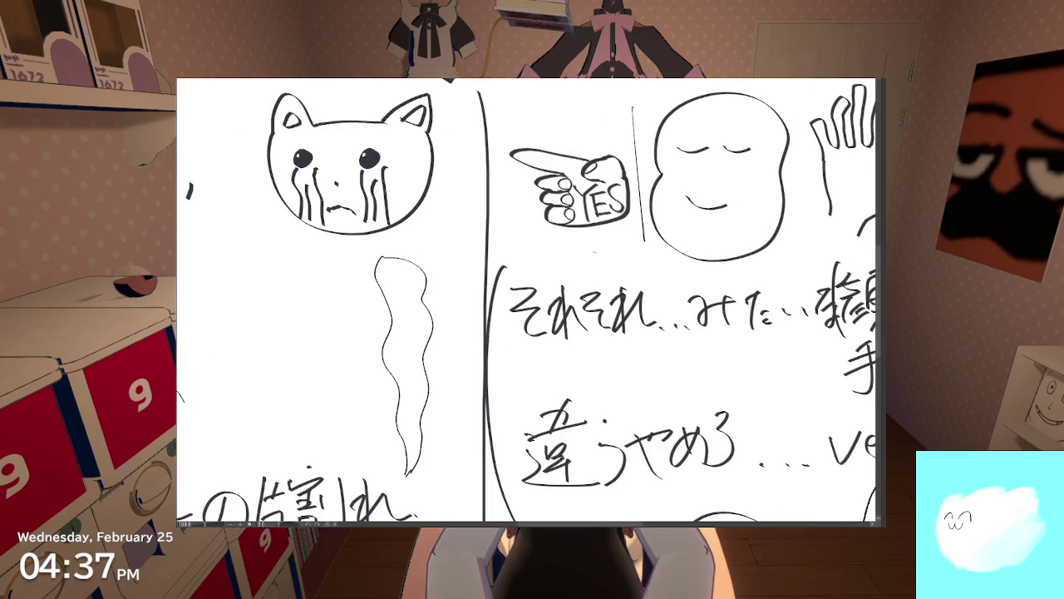
scroll(593, 251, "up", 5)
scroll(594, 237, "down", 3)
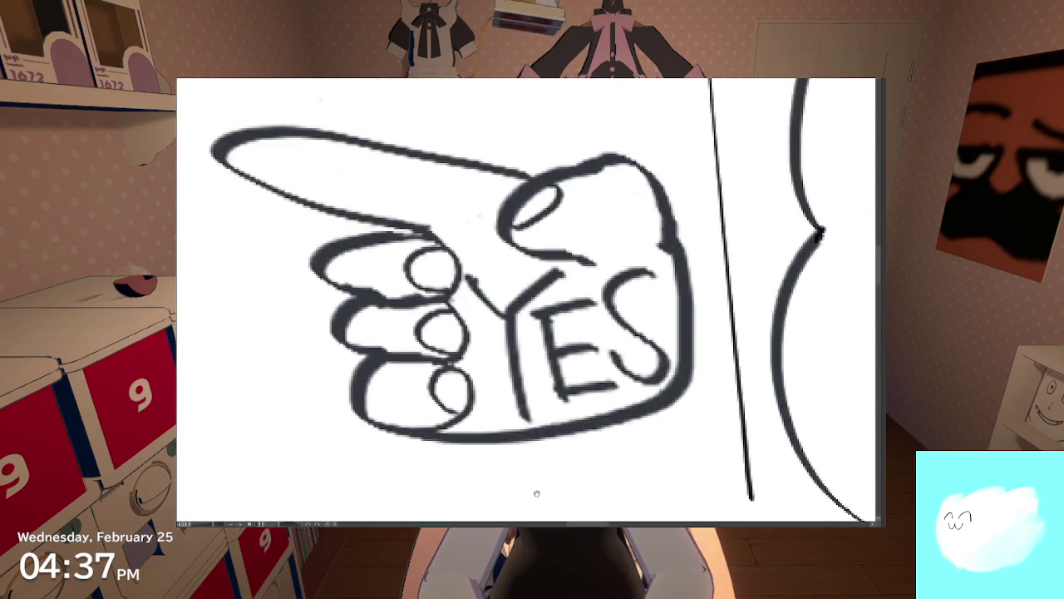
scroll(401, 305, "up", 2)
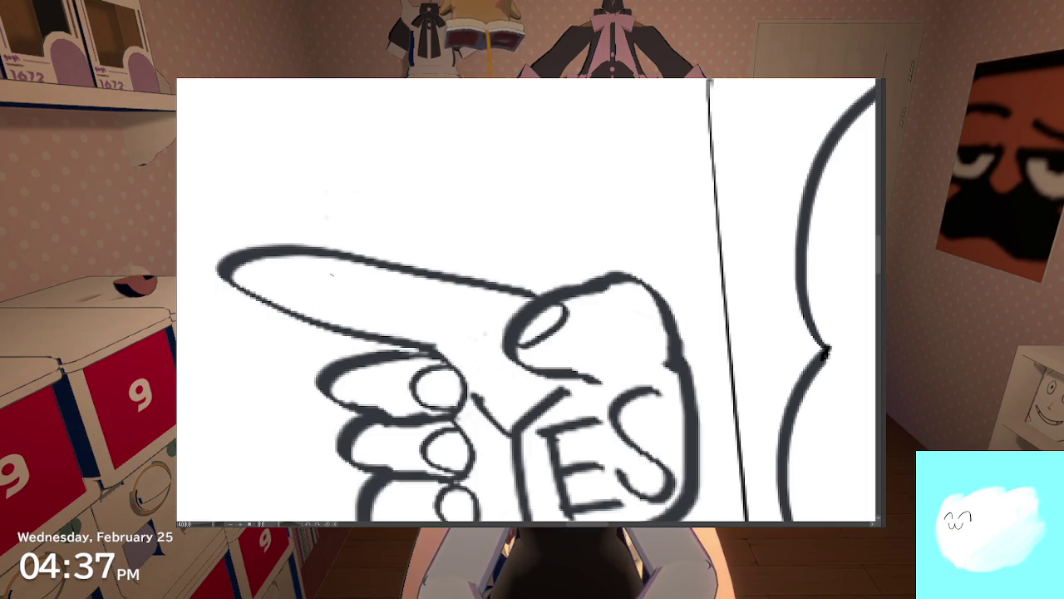
left_click_drag(311, 264, 313, 314)
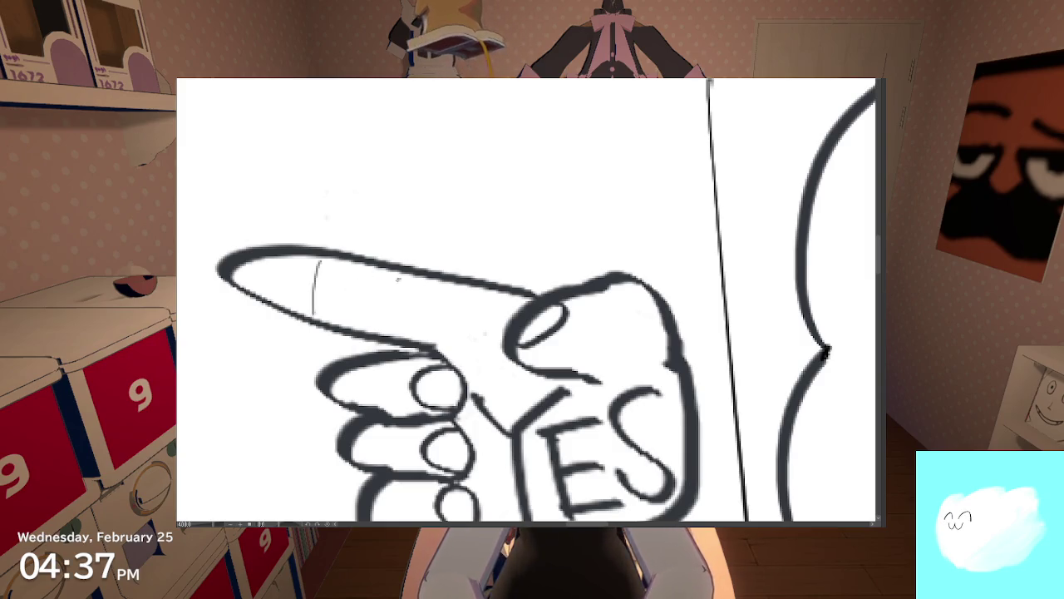
key("ctrl+z")
left_click_drag(328, 261, 317, 320)
left_click_drag(401, 281, 387, 325)
key("ctrl+z")
mouse_move(405, 286)
left_mouse_down()
mouse_move(384, 306)
mouse_move(390, 298)
mouse_move(402, 332)
left_mouse_up()
key("ctrl+z")
key("ctrl+z")
scroll(399, 295, "down", 3)
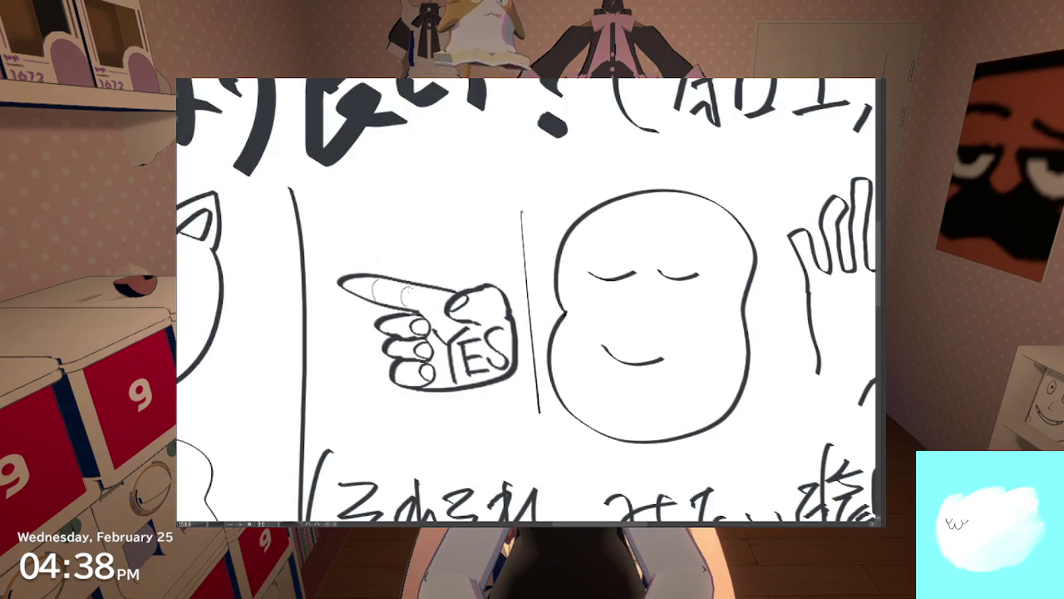
scroll(409, 320, "up", 3)
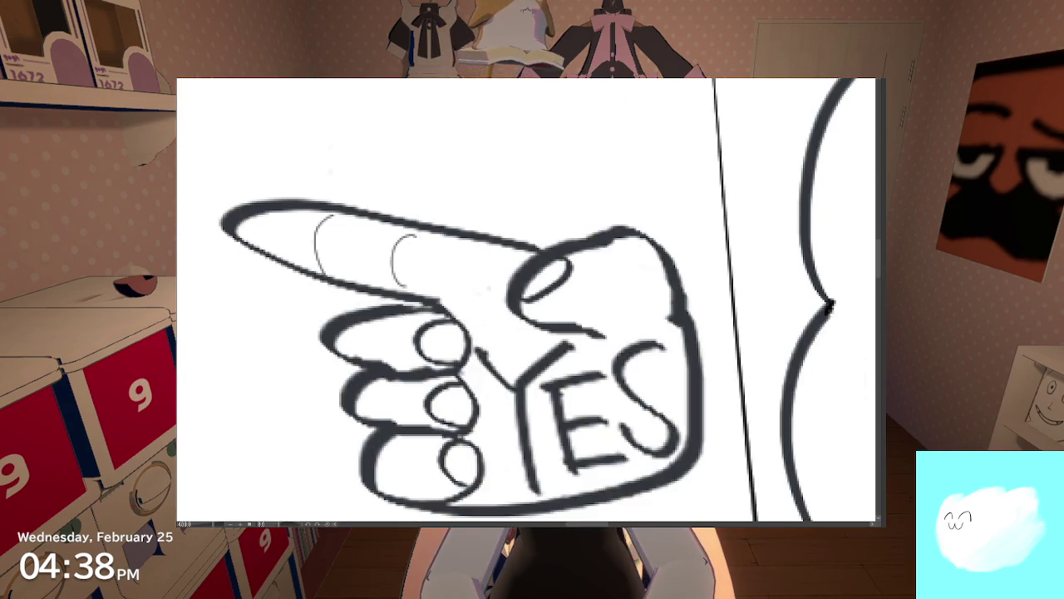
key("ctrl+z")
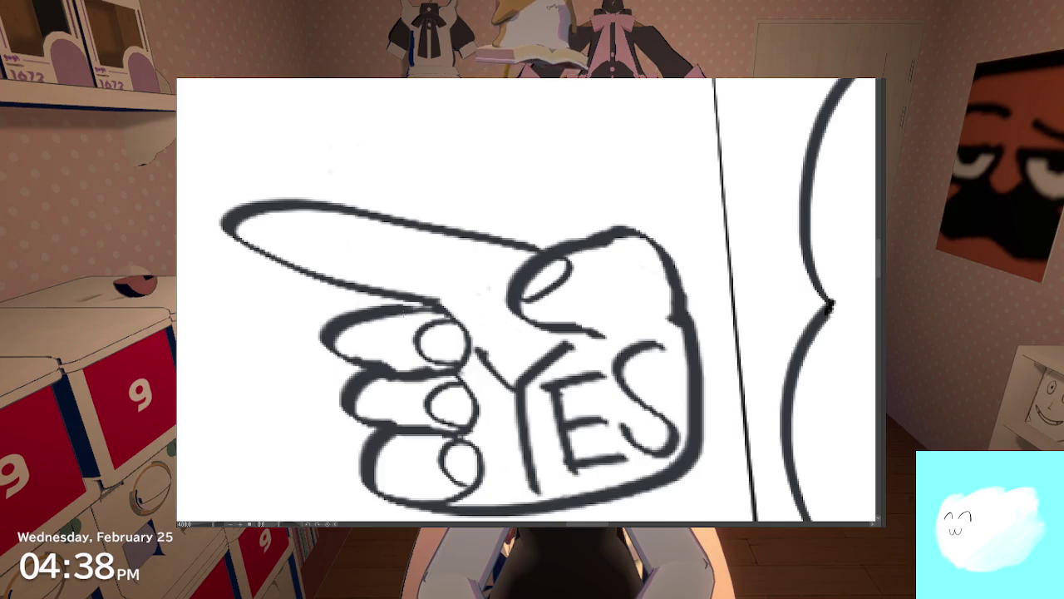
scroll(525, 299, "down", 3)
scroll(526, 299, "down", 3)
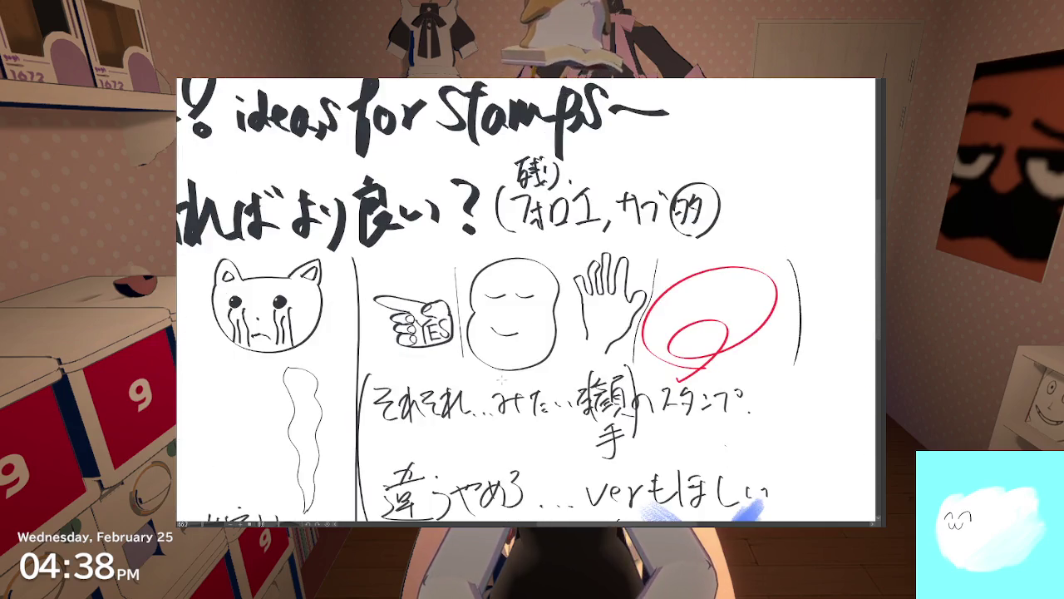
scroll(525, 300, "down", 2)
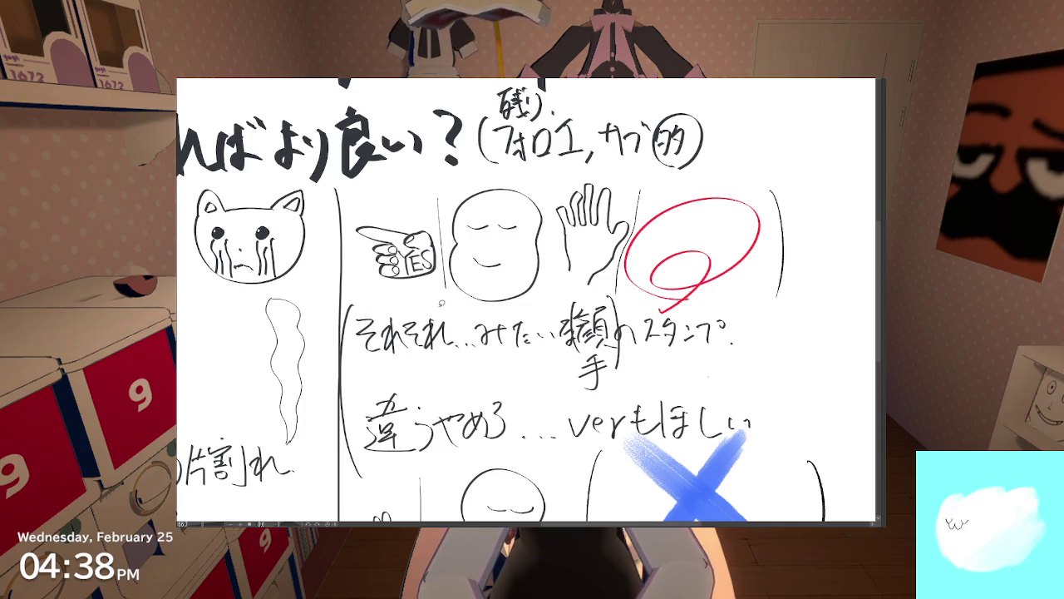
left_click_drag(439, 219, 377, 197)
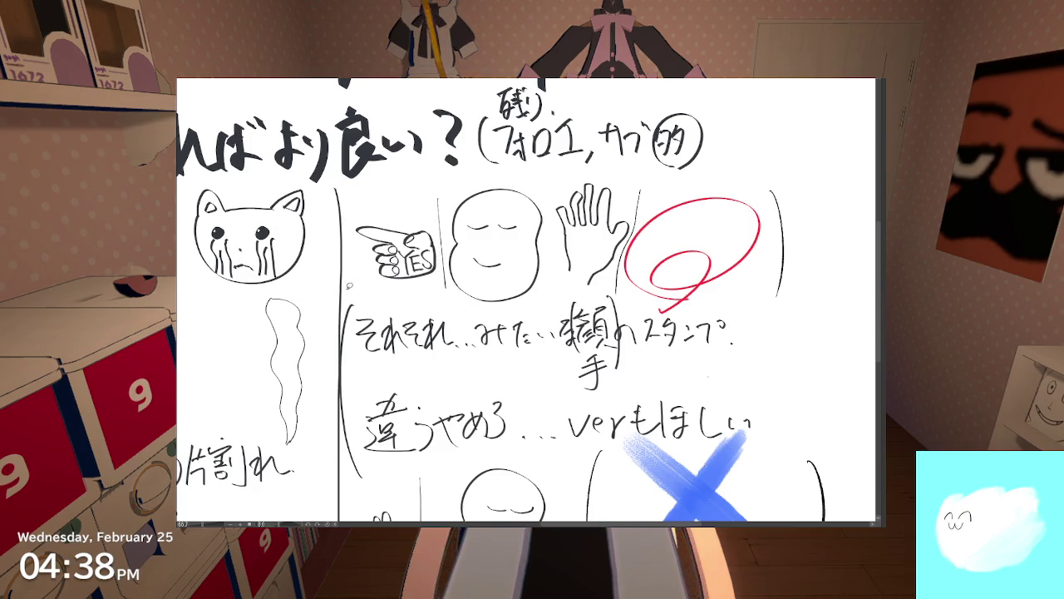
key("ctrl+z")
scroll(420, 280, "down", 2)
scroll(424, 283, "up", 3)
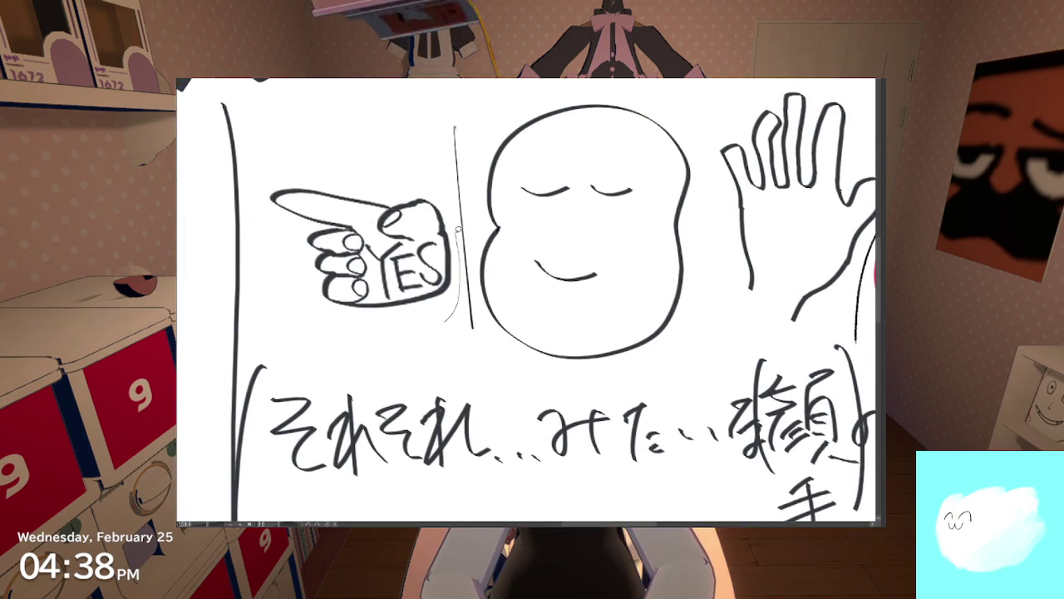
left_click_drag(446, 179, 401, 338)
left_click(408, 357)
key("Escape")
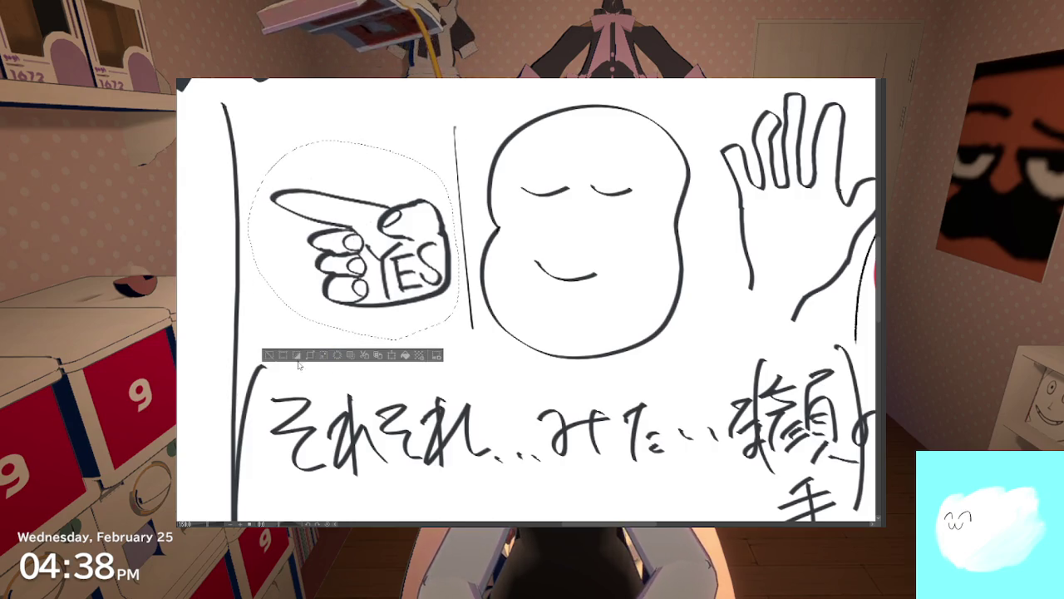
left_click(283, 356)
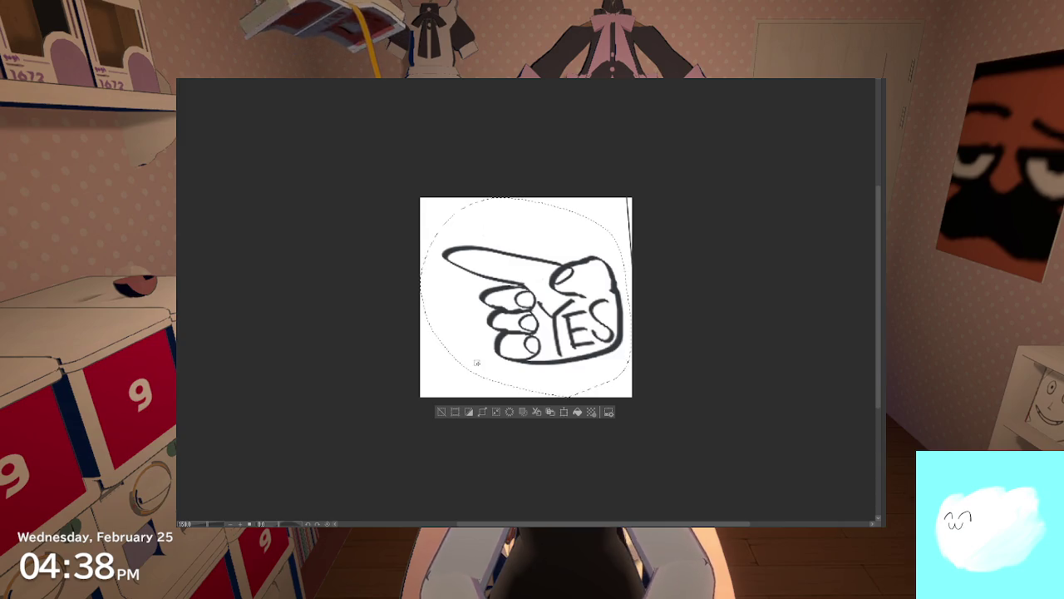
key("ctrl+z")
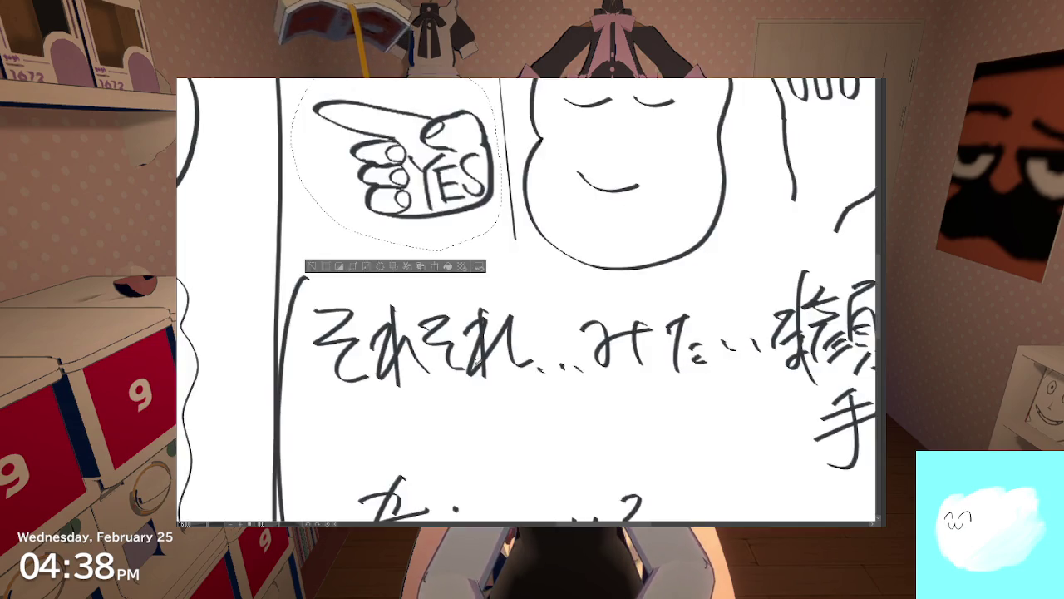
scroll(472, 351, "down", 3)
left_click(367, 312)
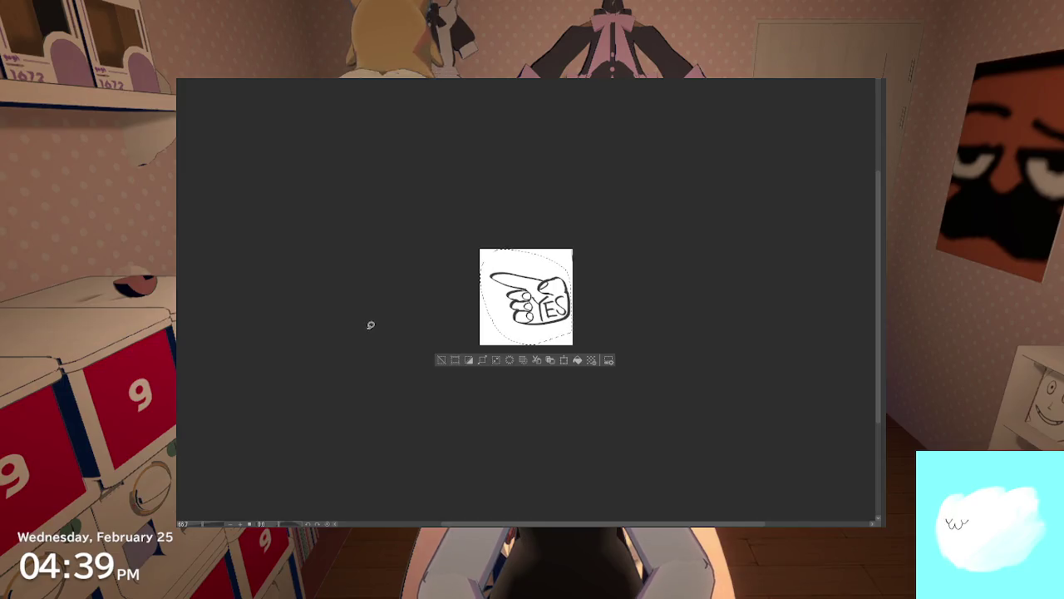
scroll(562, 295, "up", 5)
scroll(563, 294, "up", 3)
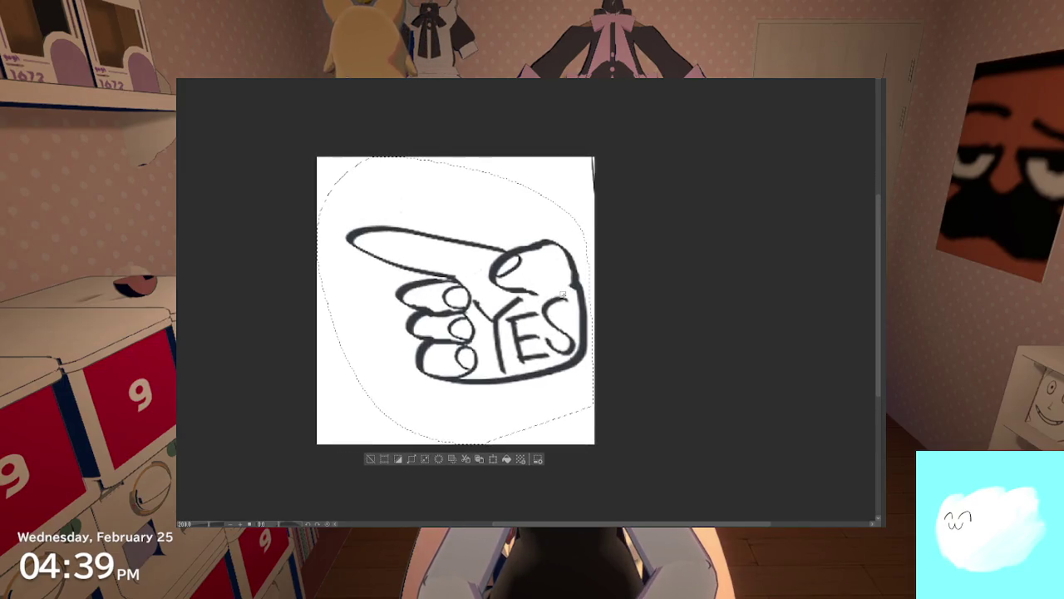
scroll(563, 294, "up", 1)
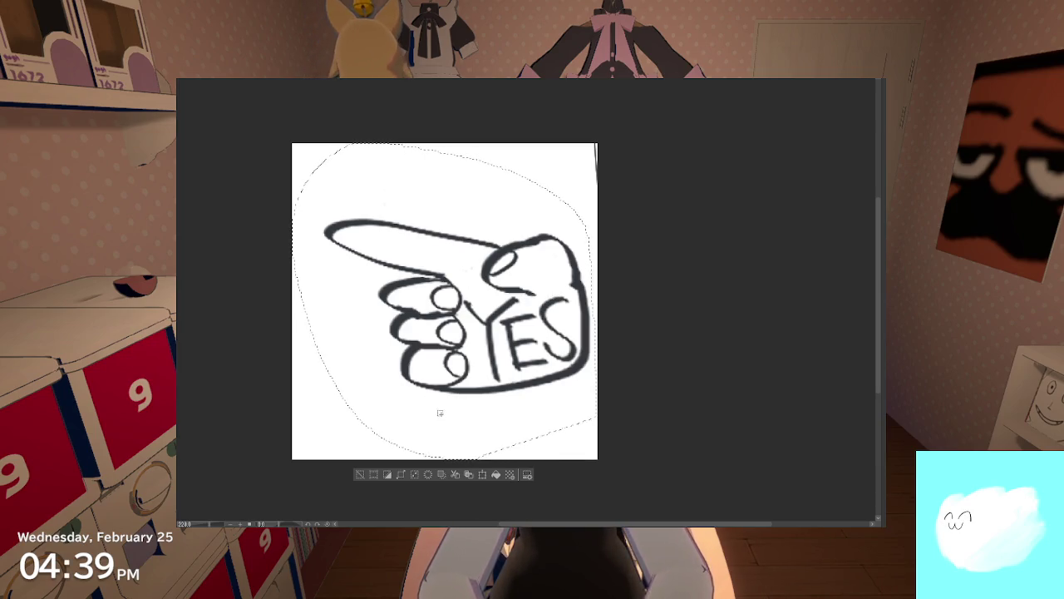
left_click(482, 474)
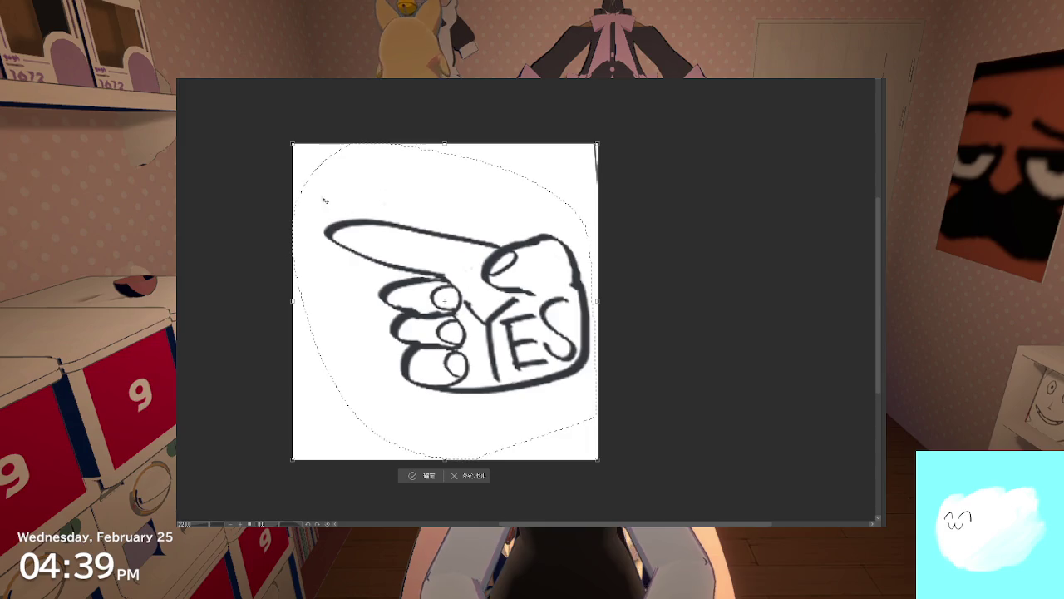
left_click_drag(316, 177, 236, 128)
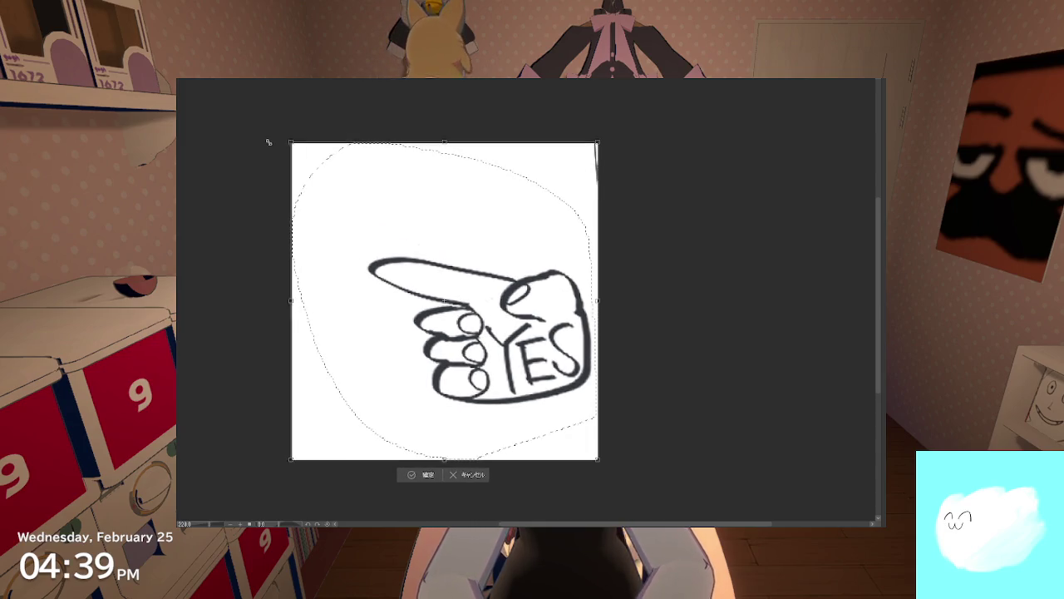
key("ctrl+z")
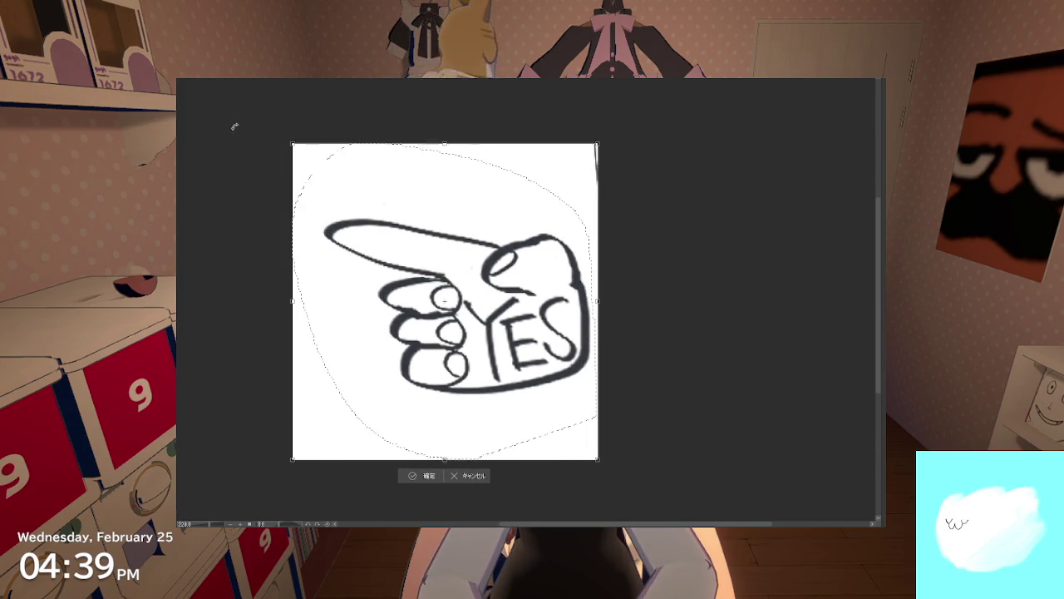
left_click(481, 476)
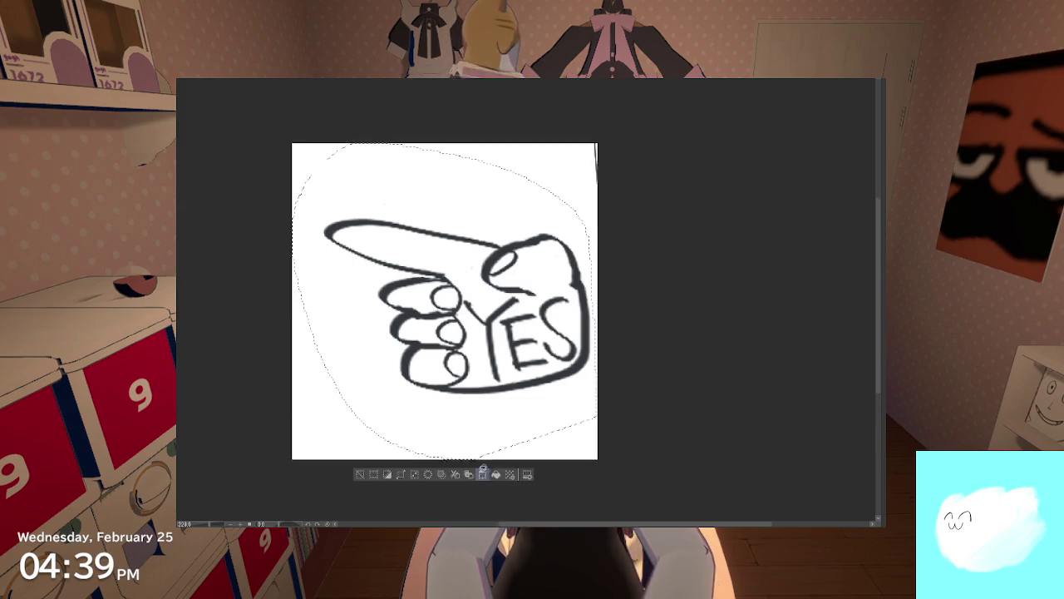
scroll(480, 449, "down", 3)
scroll(478, 439, "down", 1)
scroll(478, 438, "down", 2)
scroll(478, 438, "down", 2)
scroll(478, 438, "down", 2)
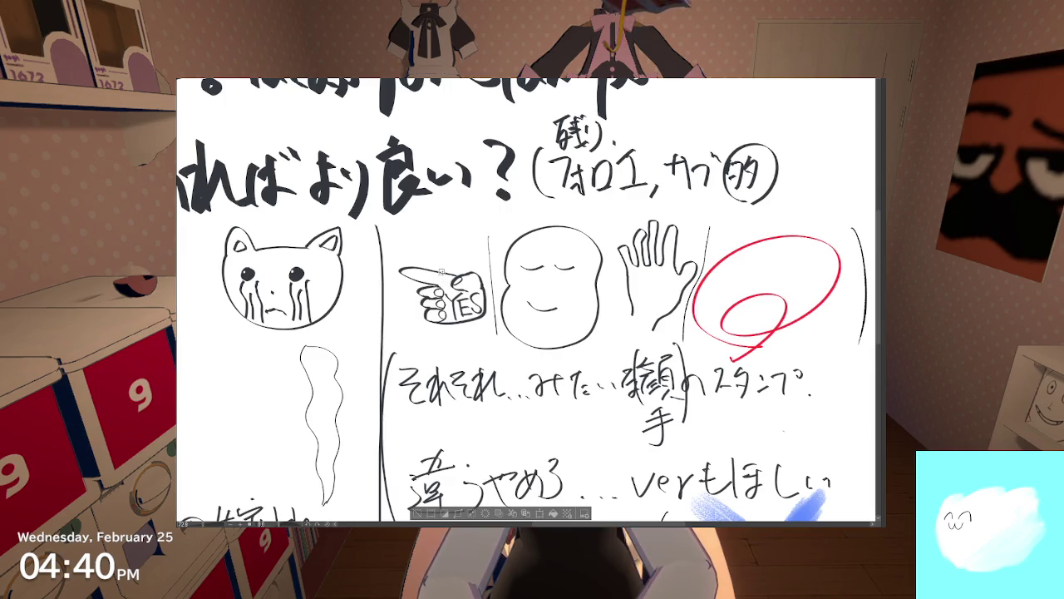
scroll(445, 276, "up", 3)
scroll(444, 277, "up", 3)
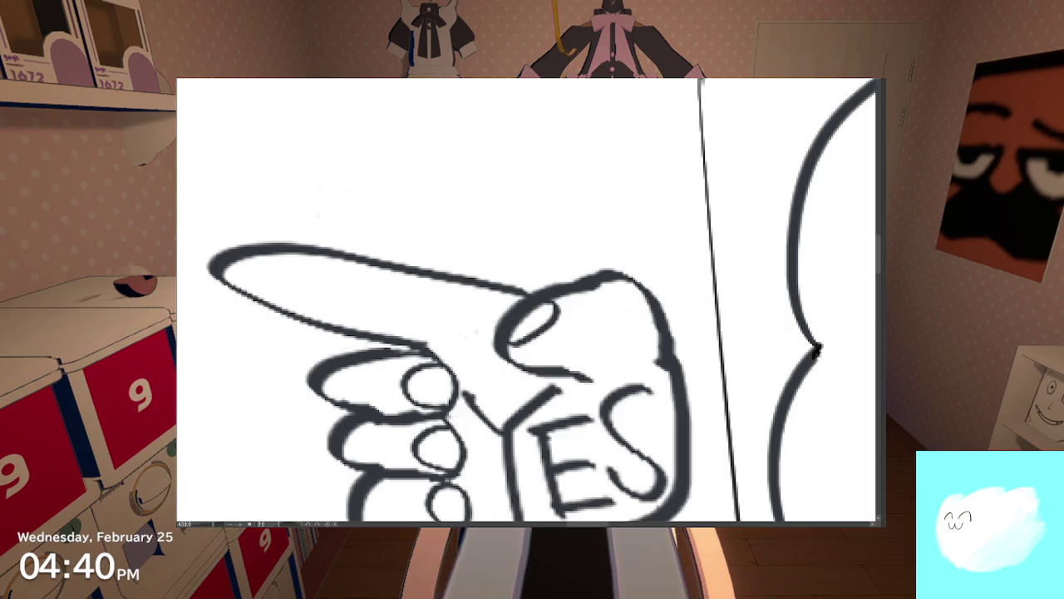
scroll(218, 299, "down", 3)
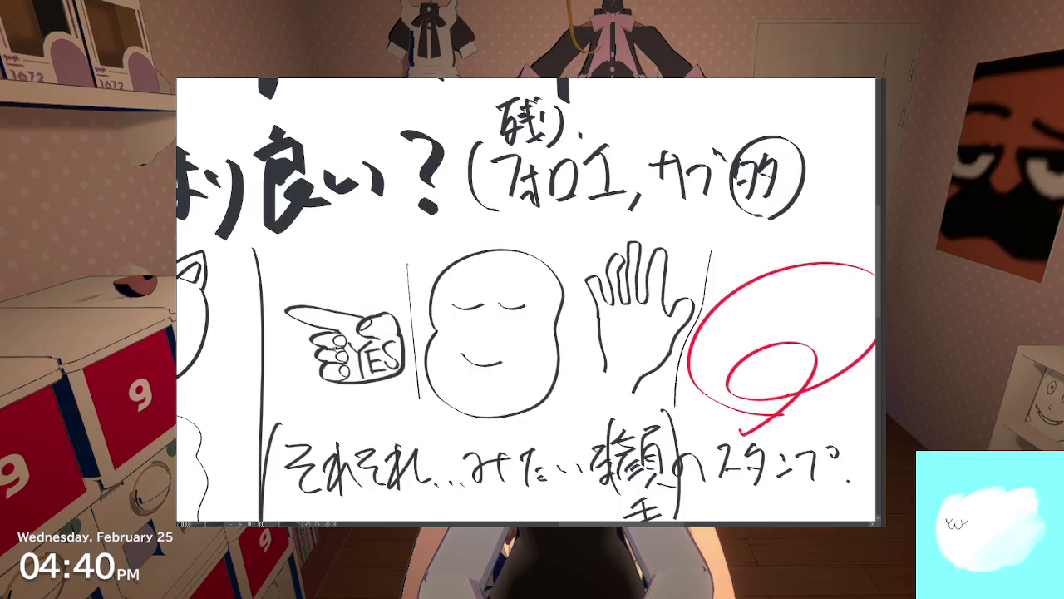
scroll(292, 400, "down", 3)
scroll(320, 407, "down", 2)
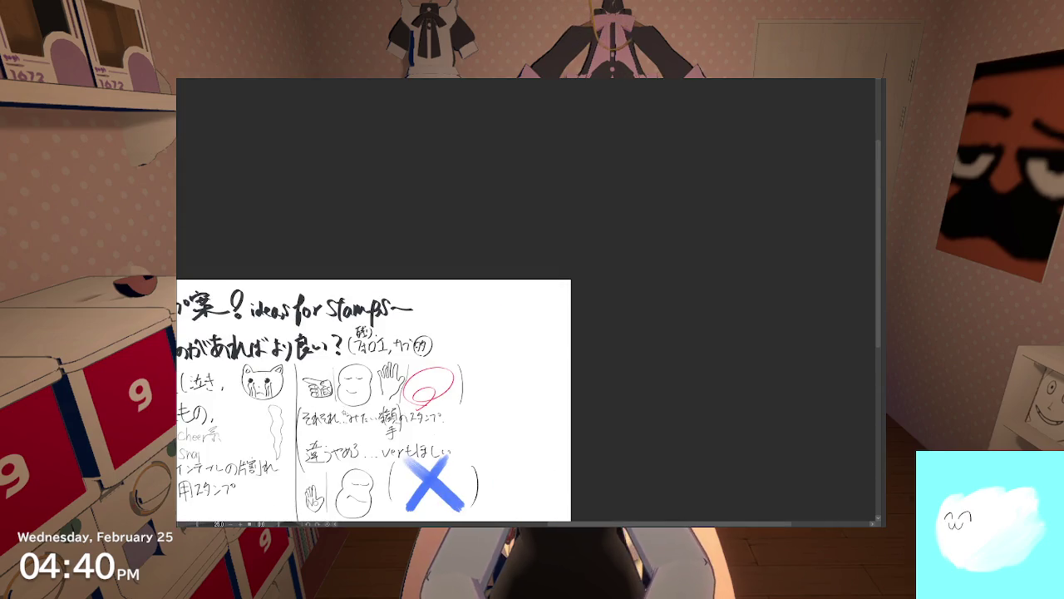
scroll(341, 431, "up", 1)
scroll(341, 431, "up", 1)
scroll(417, 328, "up", 2)
scroll(418, 328, "up", 1)
Step: Auto-select the inside of the YES pointing hand, retrying the selection once
left_click_drag(291, 233, 391, 363)
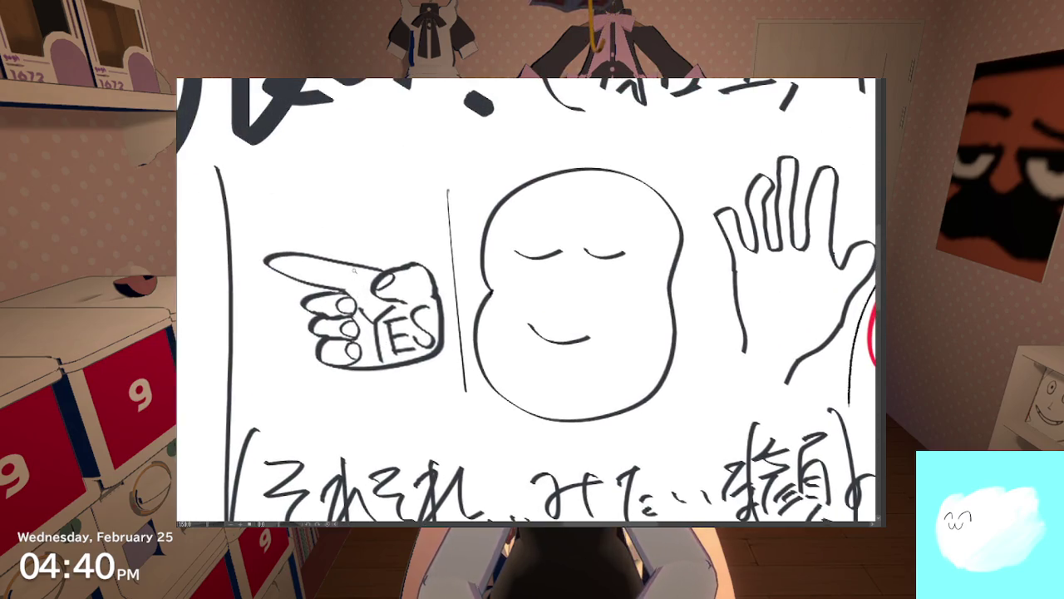
left_click(353, 271)
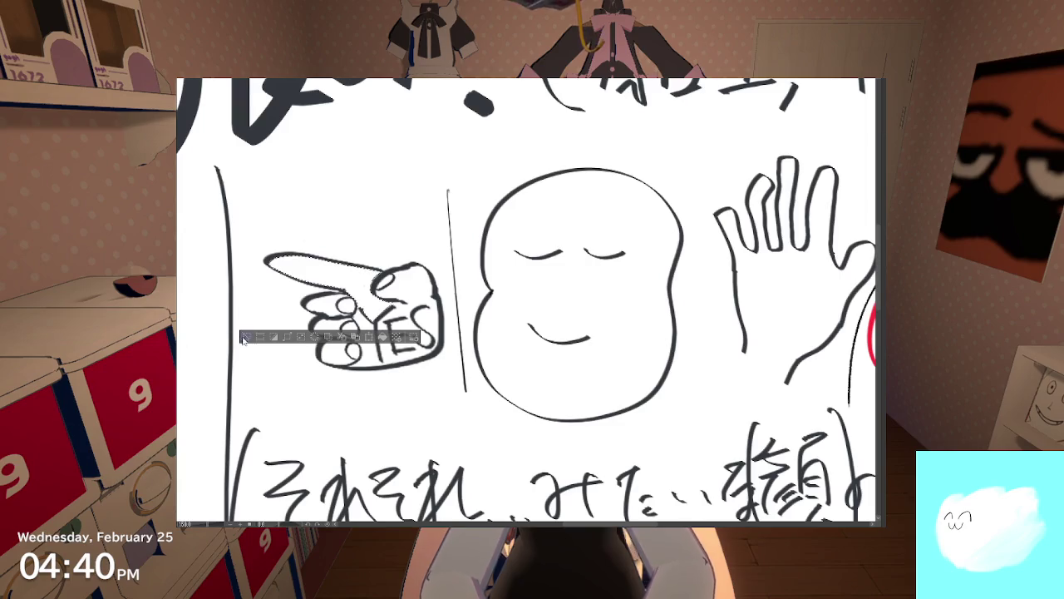
left_click(247, 337)
left_click(336, 282)
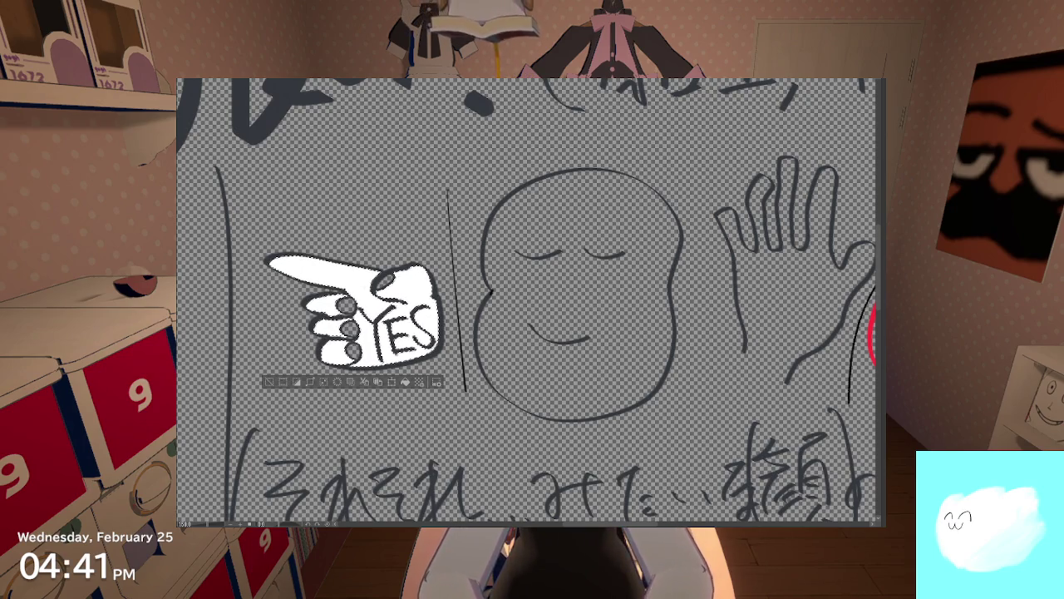
key("ctrl+z")
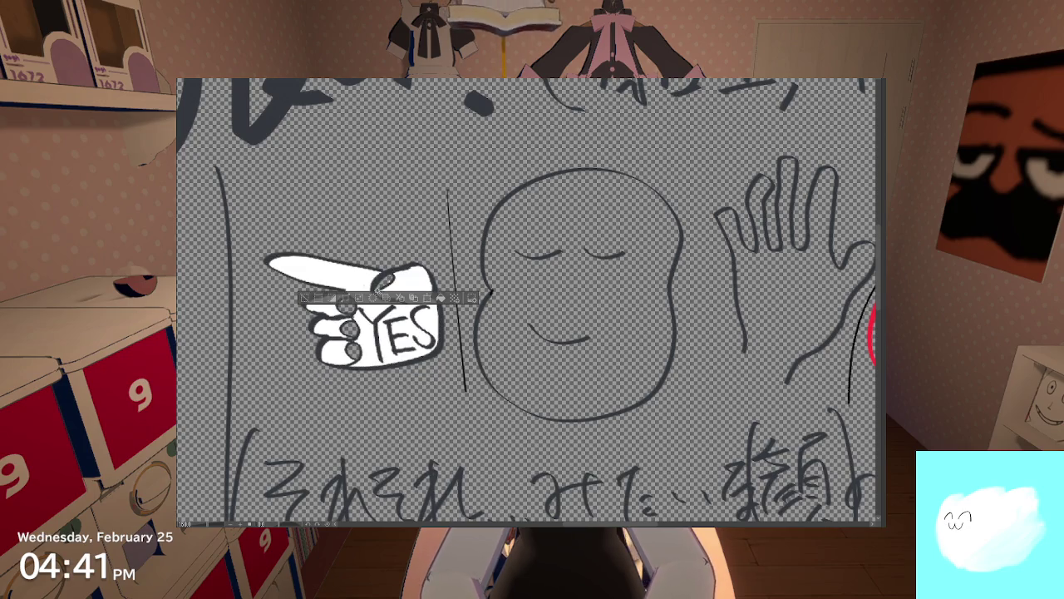
Step: Lasso the top fingernail and the three finger circles into the selection
scroll(360, 299, "down", 2)
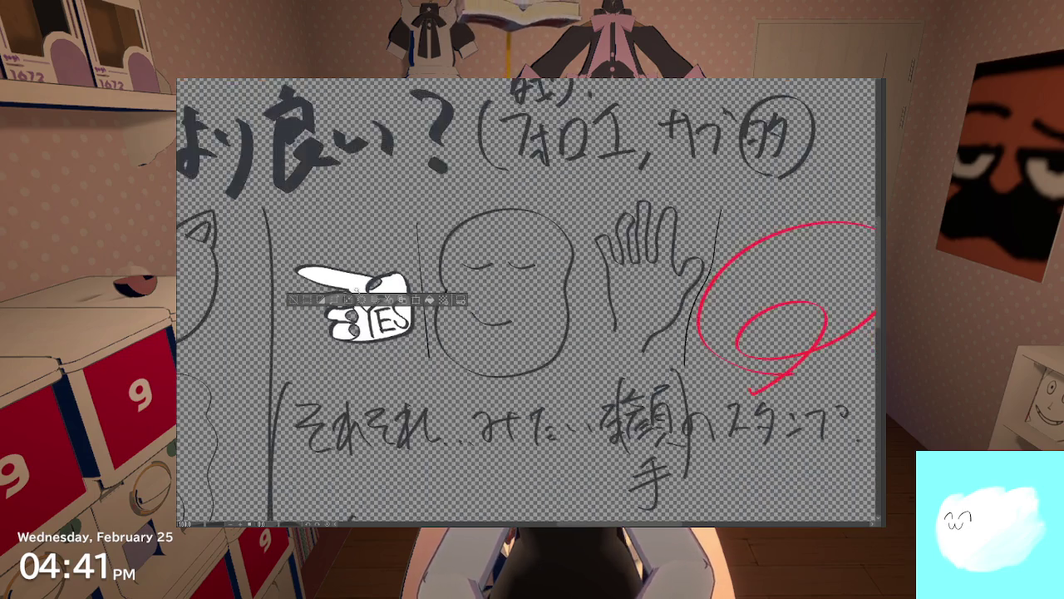
scroll(360, 299, "up", 3)
scroll(369, 197, "up", 3)
scroll(330, 268, "down", 3)
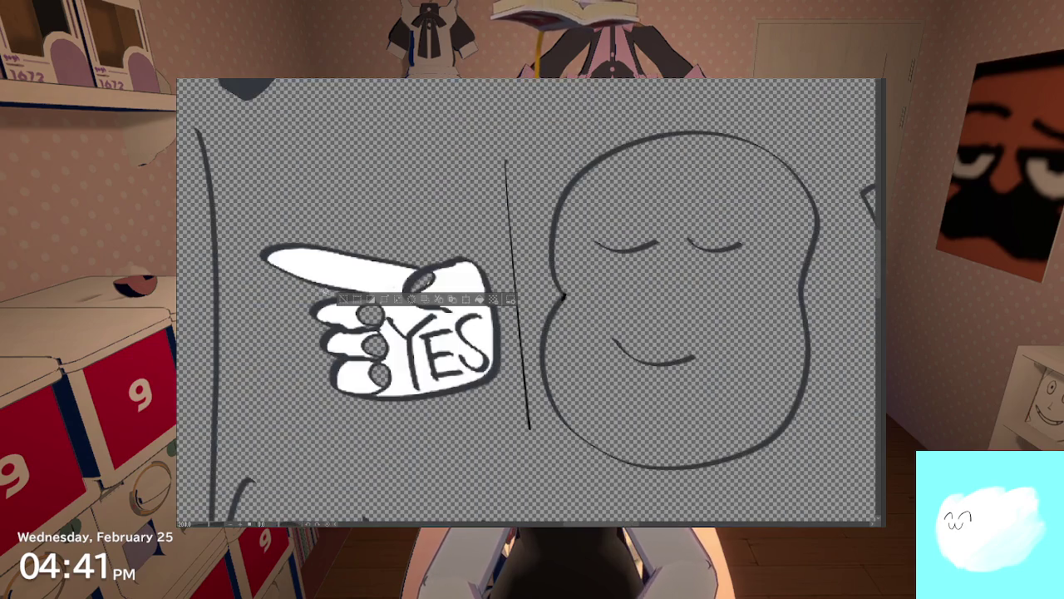
scroll(530, 274, "up", 3)
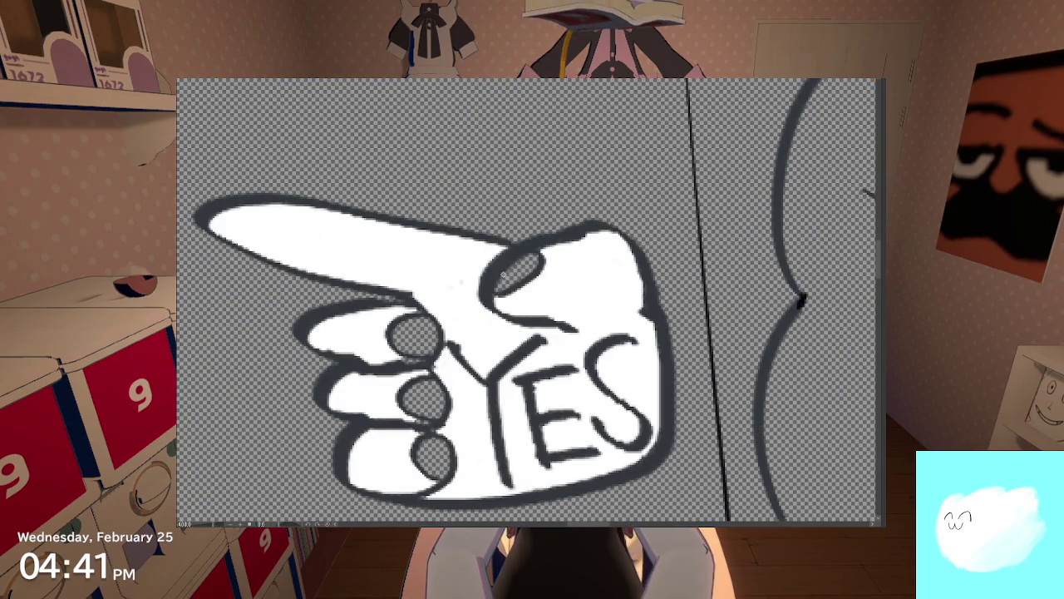
left_click_drag(529, 272, 506, 274)
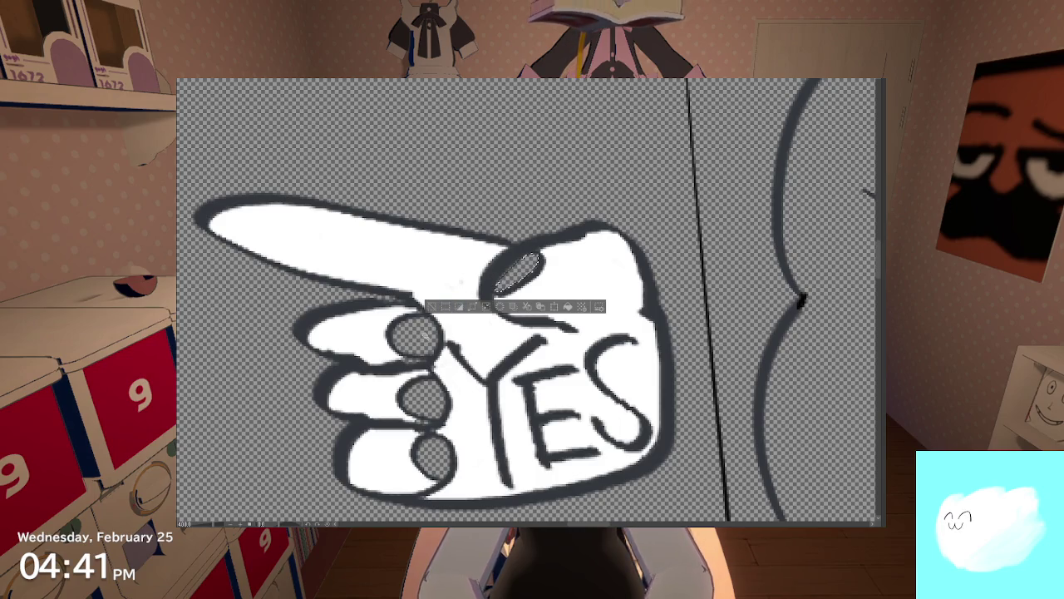
left_click_drag(414, 318, 413, 321)
left_click_drag(423, 379, 420, 382)
left_click_drag(433, 455, 429, 439)
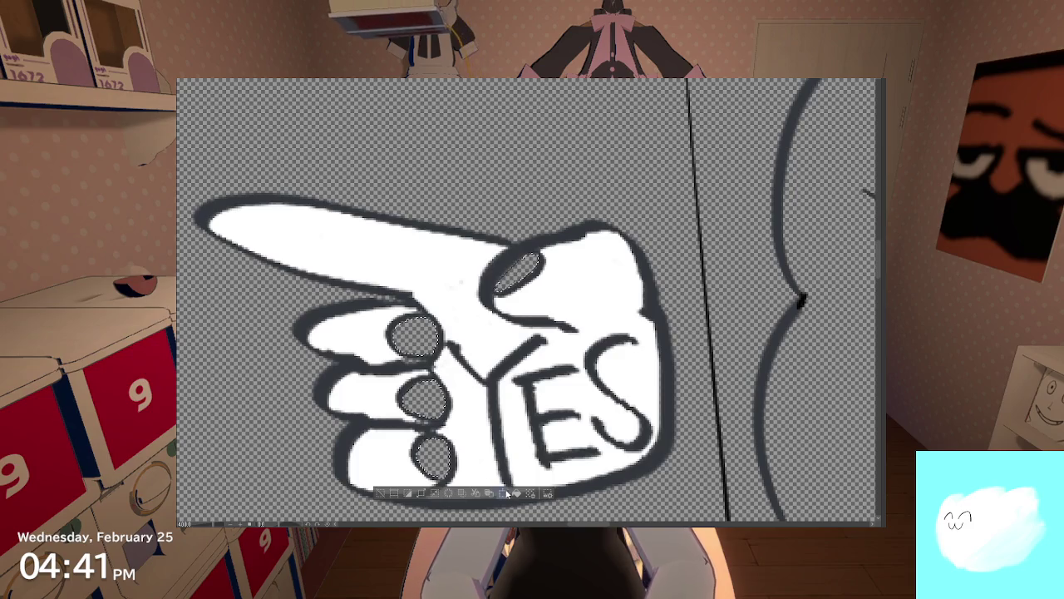
Step: Fill the selected fingertip ovals, then remove the fills so the hand stays unfilled
left_click(516, 493)
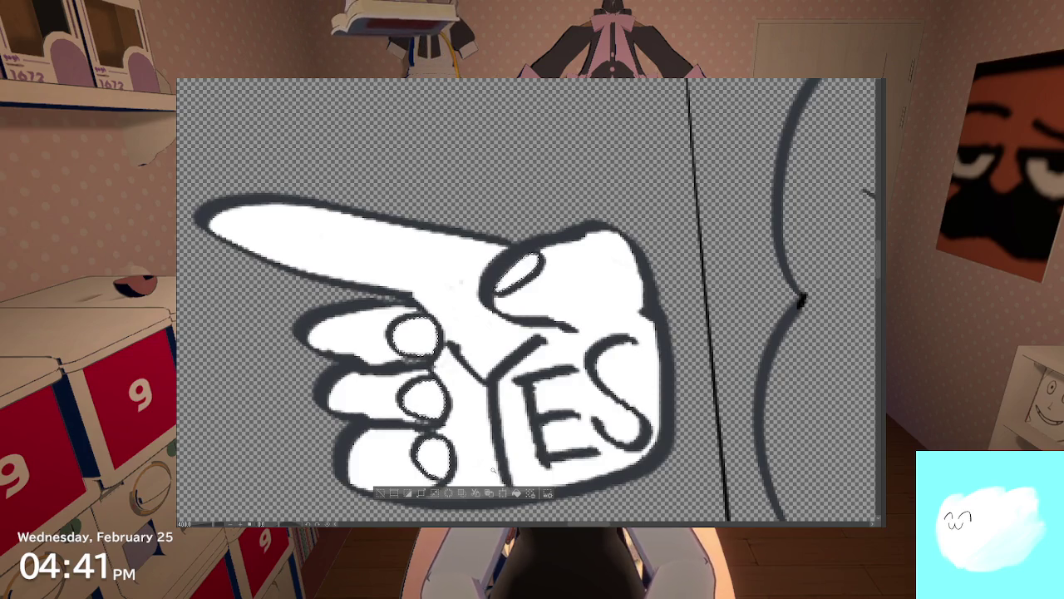
key("Delete")
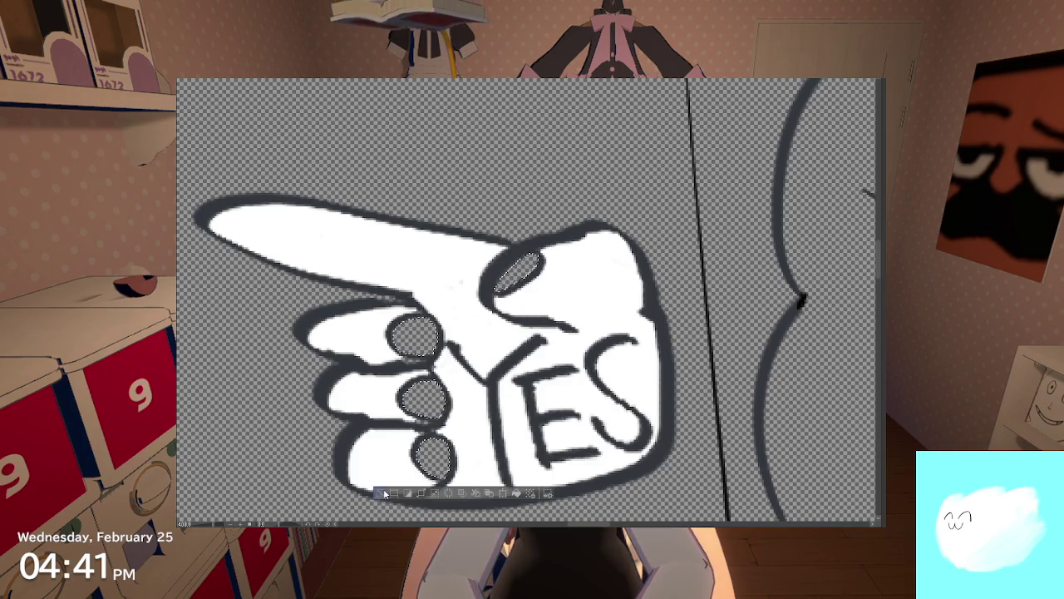
key("Delete")
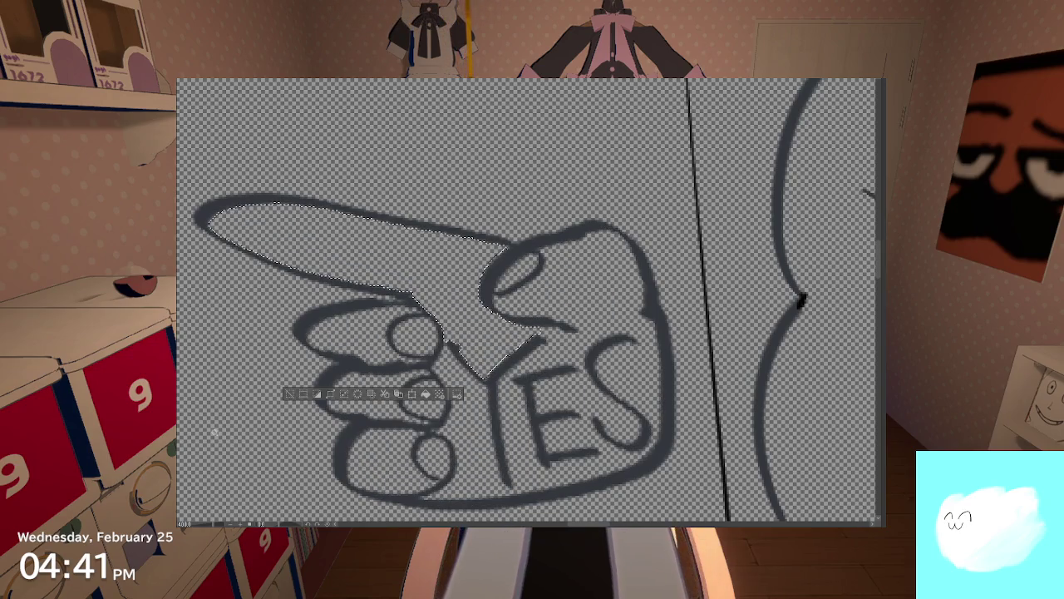
Step: Restore the white paper, deselect, and erase the stray knuckle arc and small stray strokes
key("ctrl+z")
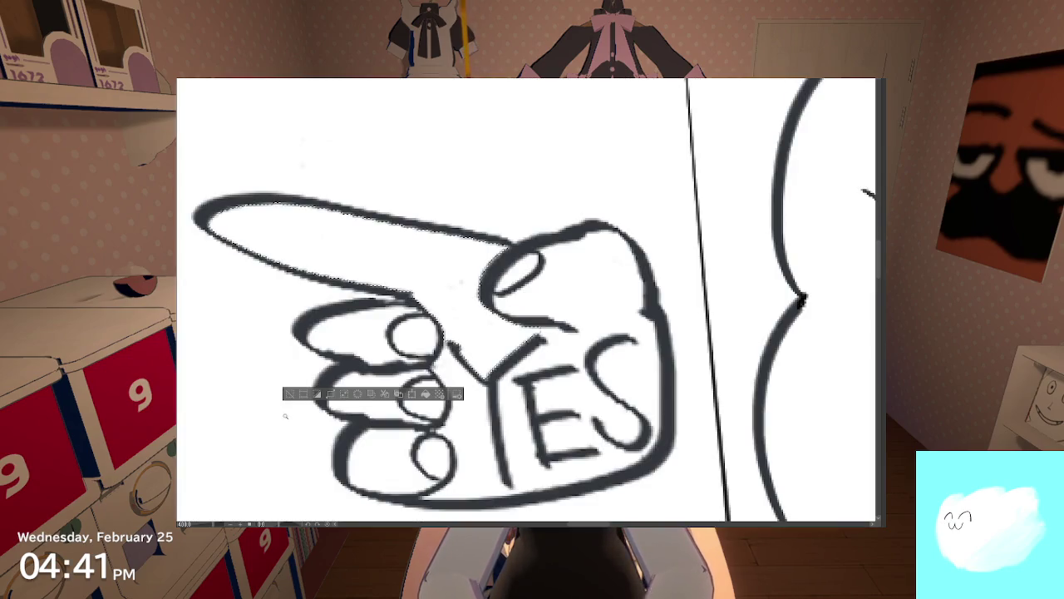
key("ctrl+d")
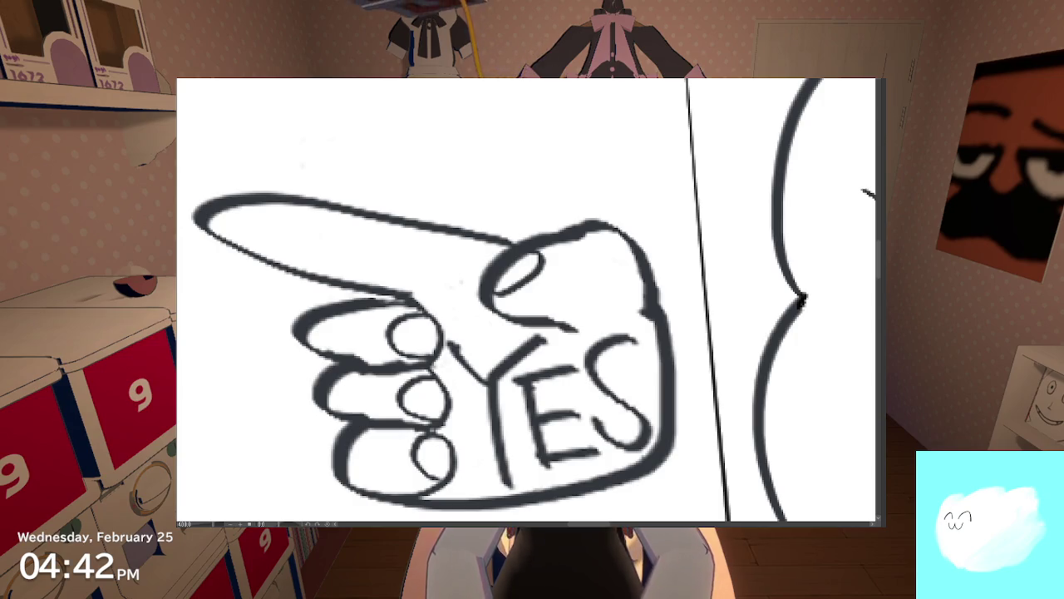
scroll(402, 339, "up", 5)
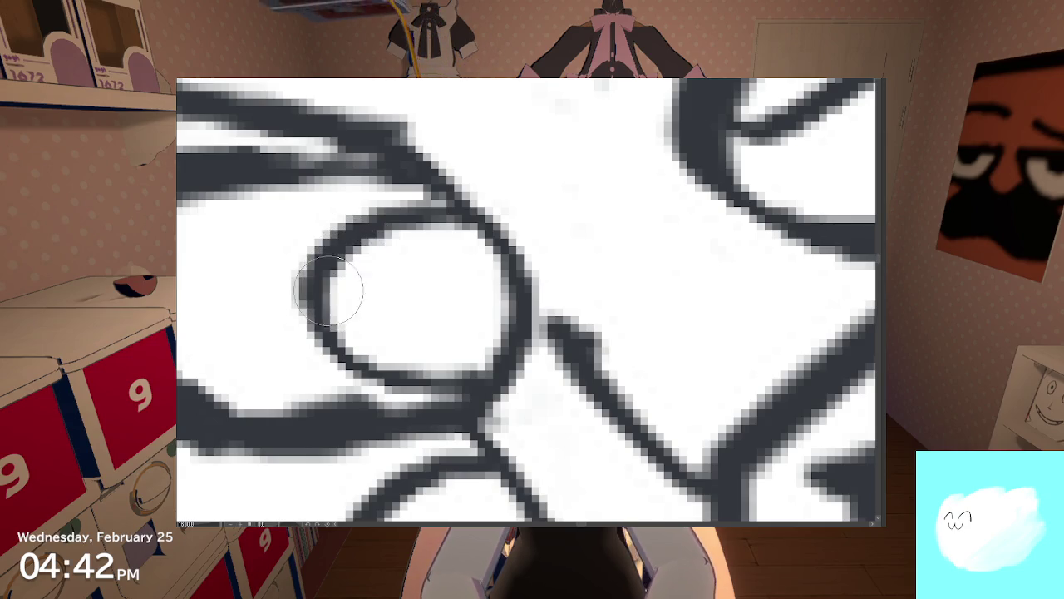
mouse_move(339, 288)
left_mouse_down()
mouse_move(344, 226)
mouse_move(316, 285)
mouse_move(316, 263)
mouse_move(344, 345)
mouse_move(415, 361)
mouse_move(374, 371)
left_mouse_up()
mouse_move(361, 242)
left_mouse_down()
mouse_move(391, 225)
mouse_move(385, 244)
mouse_move(357, 221)
mouse_move(427, 248)
left_mouse_up()
mouse_move(468, 309)
left_mouse_down()
mouse_move(375, 369)
mouse_move(440, 368)
mouse_move(428, 383)
mouse_move(363, 368)
mouse_move(435, 368)
mouse_move(464, 351)
left_mouse_up()
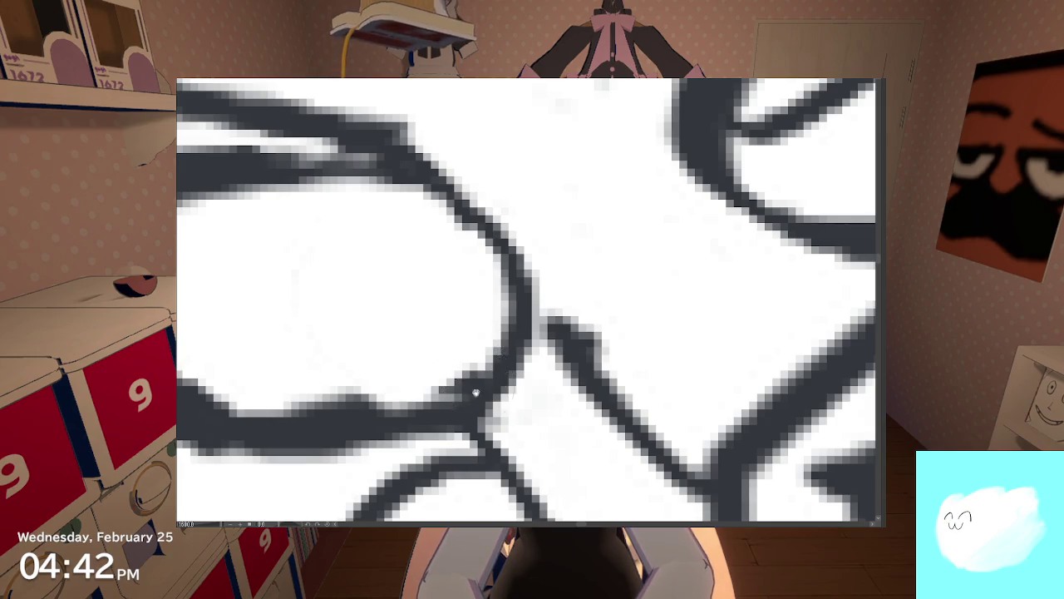
scroll(463, 355, "down", 3)
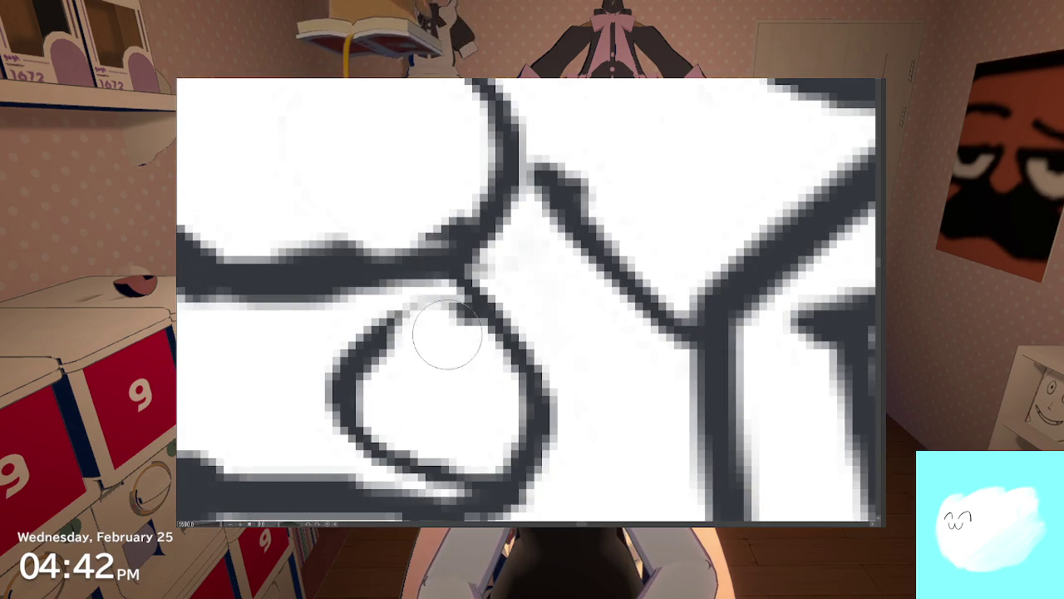
Step: Try erasing parts of the hand's inner loop, undoing each unsatisfying attempt
mouse_move(444, 334)
left_mouse_down()
mouse_move(409, 325)
mouse_move(416, 344)
mouse_move(346, 393)
mouse_move(401, 447)
left_mouse_up()
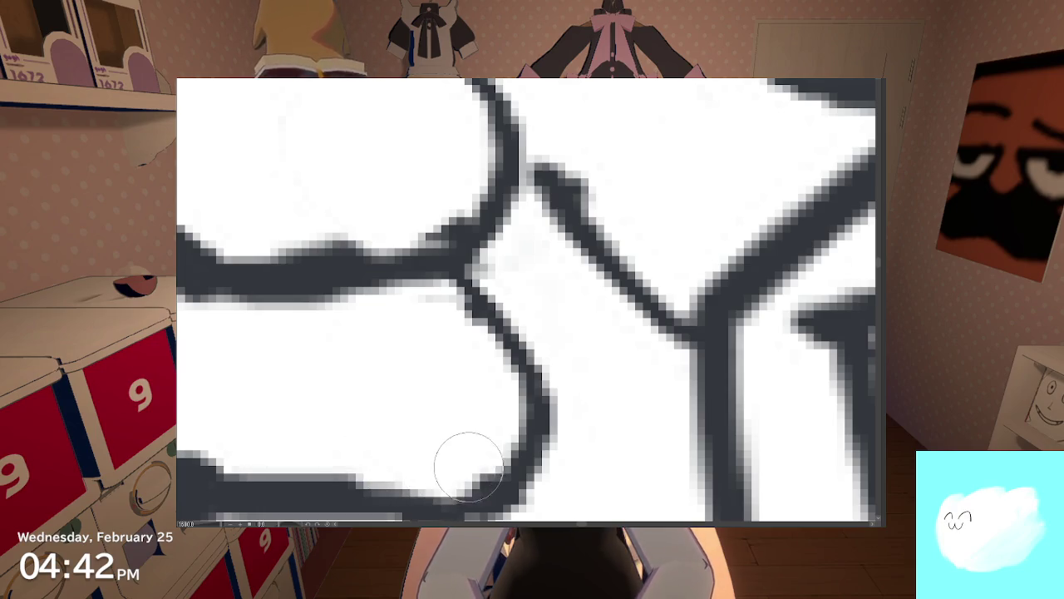
key("ctrl+z")
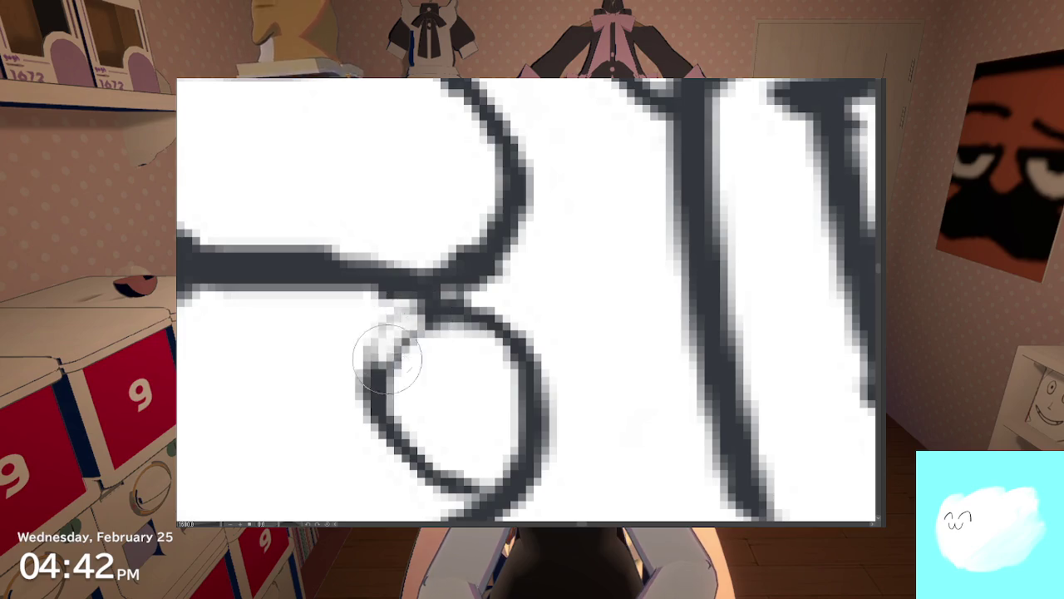
left_click_drag(383, 356, 401, 340)
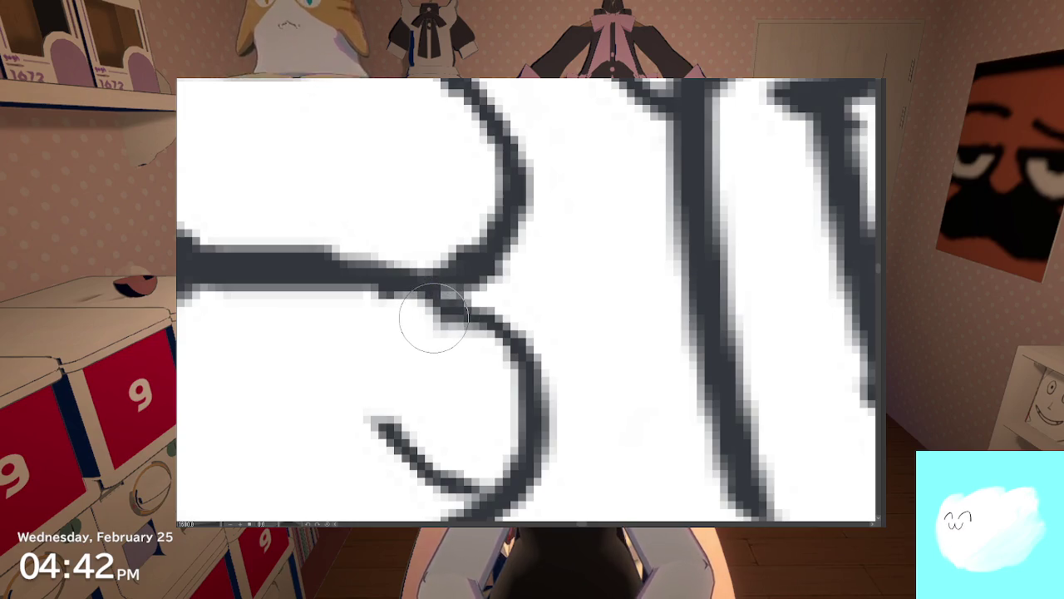
key("ctrl+z")
mouse_move(432, 337)
left_mouse_down()
mouse_move(411, 328)
mouse_move(380, 444)
mouse_move(433, 456)
mouse_move(440, 482)
mouse_move(472, 482)
left_mouse_up()
key("ctrl+z")
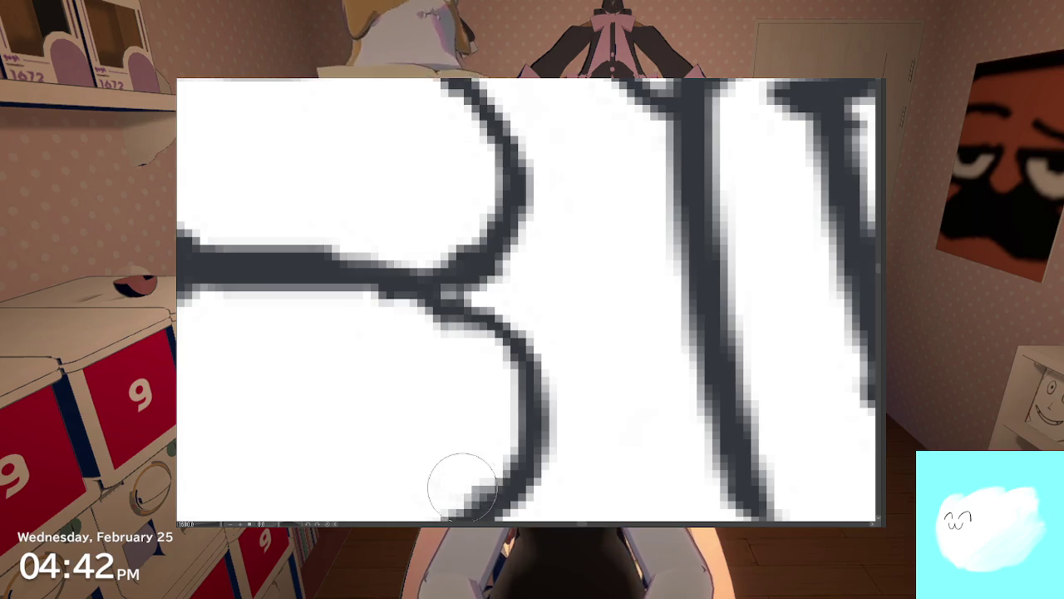
Step: Erase the inner loop stroke from the YES hand's fingers
scroll(433, 330, "down", 5)
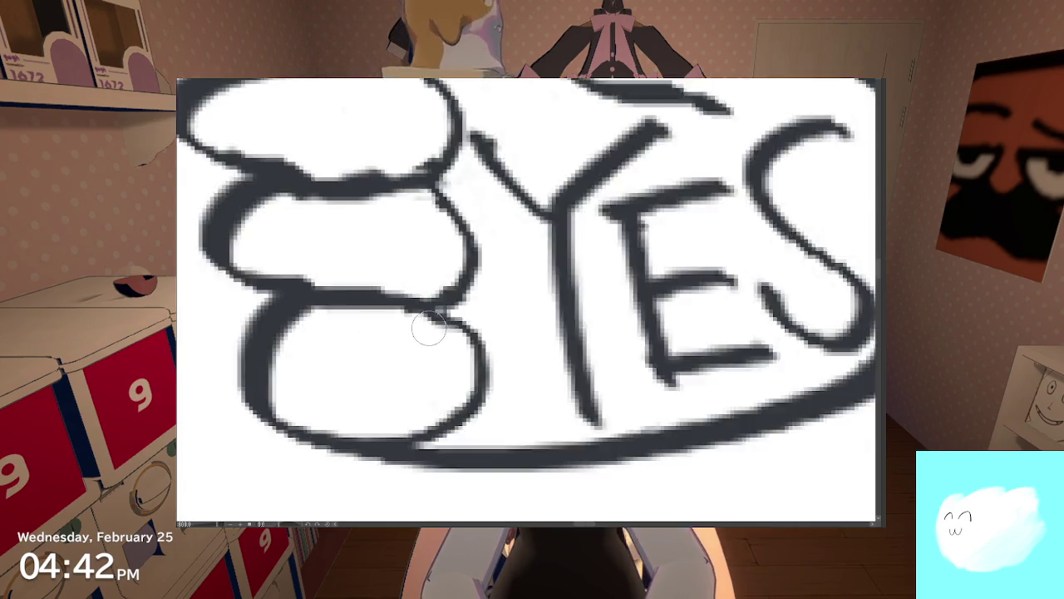
scroll(427, 327, "down", 3)
scroll(447, 316, "up", 5)
scroll(482, 296, "down", 2)
scroll(430, 333, "up", 3)
scroll(399, 358, "up", 2)
scroll(364, 392, "up", 2)
scroll(364, 393, "down", 2)
mouse_move(340, 375)
left_mouse_down()
mouse_move(435, 337)
mouse_move(408, 305)
mouse_move(395, 334)
mouse_move(451, 294)
mouse_move(415, 319)
mouse_move(380, 394)
mouse_move(296, 418)
left_mouse_up()
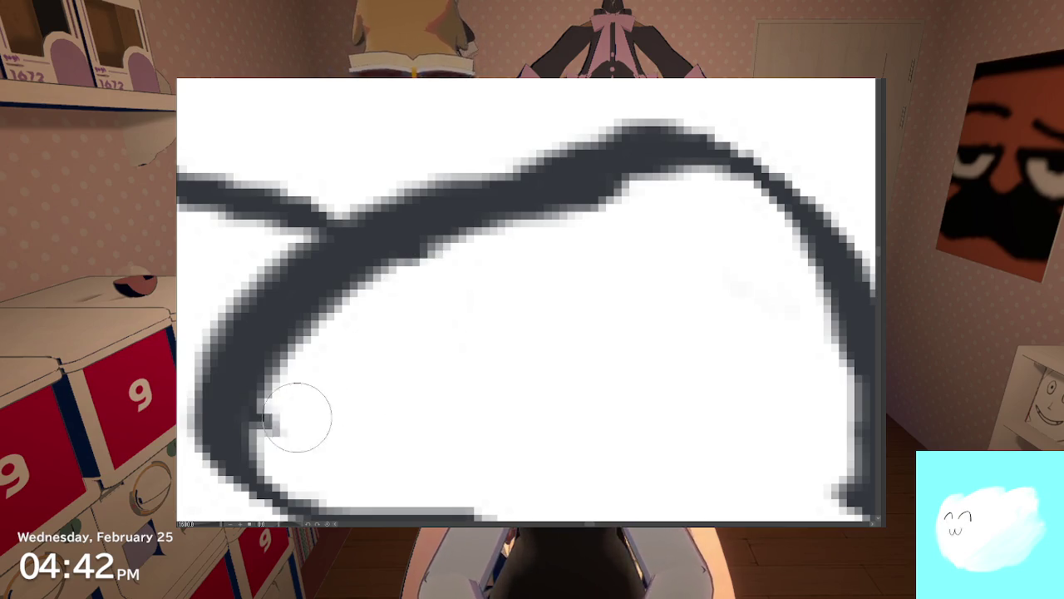
scroll(308, 418, "down", 2)
scroll(332, 414, "down", 1)
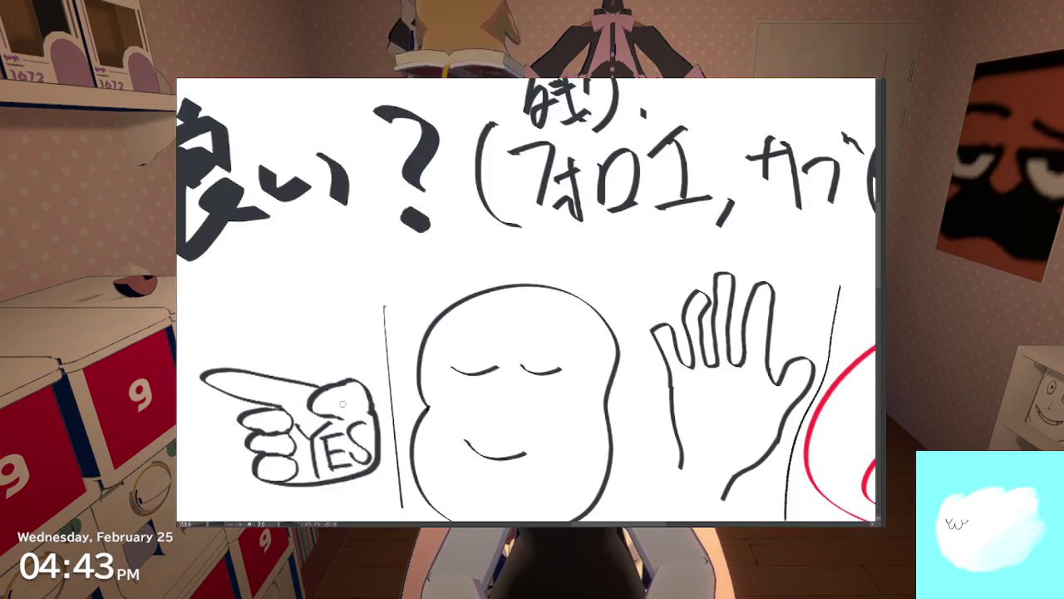
Step: Erase the stray stroke tip near the divider line
scroll(349, 407, "up", 2)
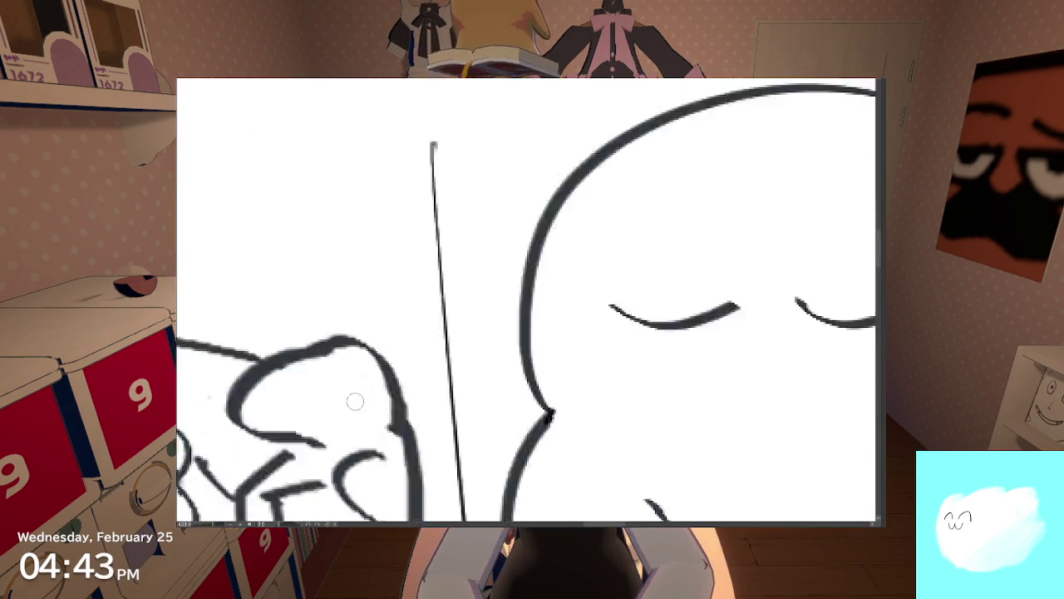
scroll(358, 399, "up", 1)
scroll(370, 379, "up", 1)
left_click_drag(379, 363, 411, 346)
mouse_move(369, 404)
left_mouse_down()
mouse_move(337, 407)
mouse_move(335, 395)
left_mouse_up()
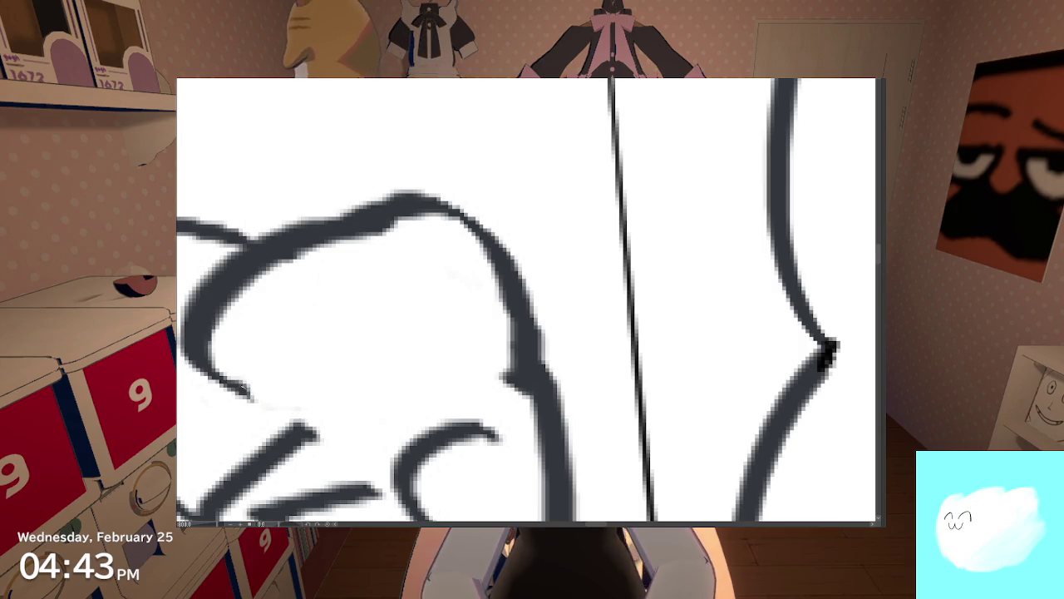
Step: Extend the upper finger curve up and to the right with a short pen stroke
scroll(279, 388, "up", 3)
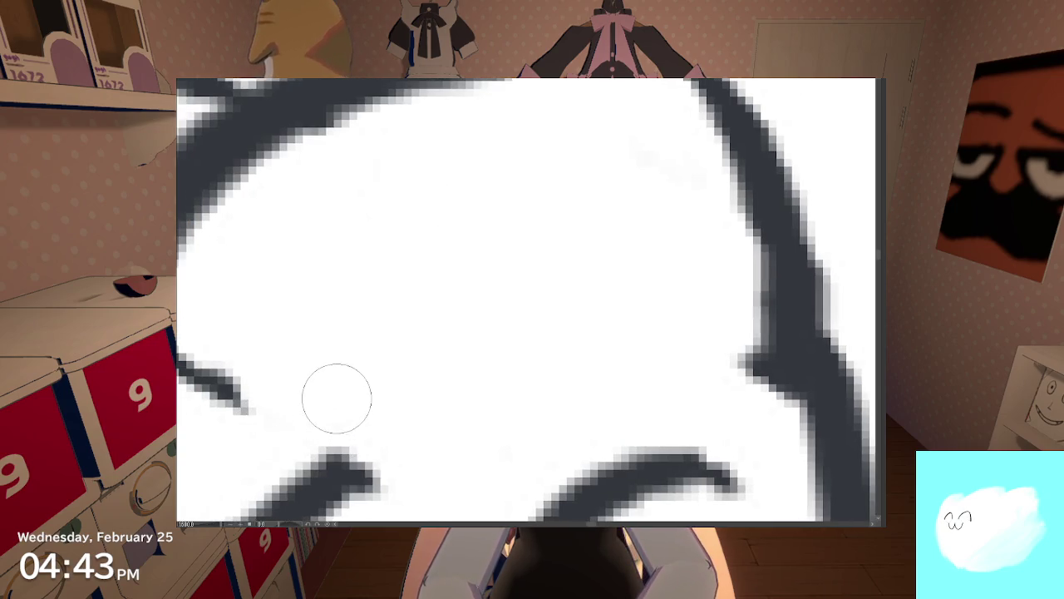
scroll(316, 394, "up", 1)
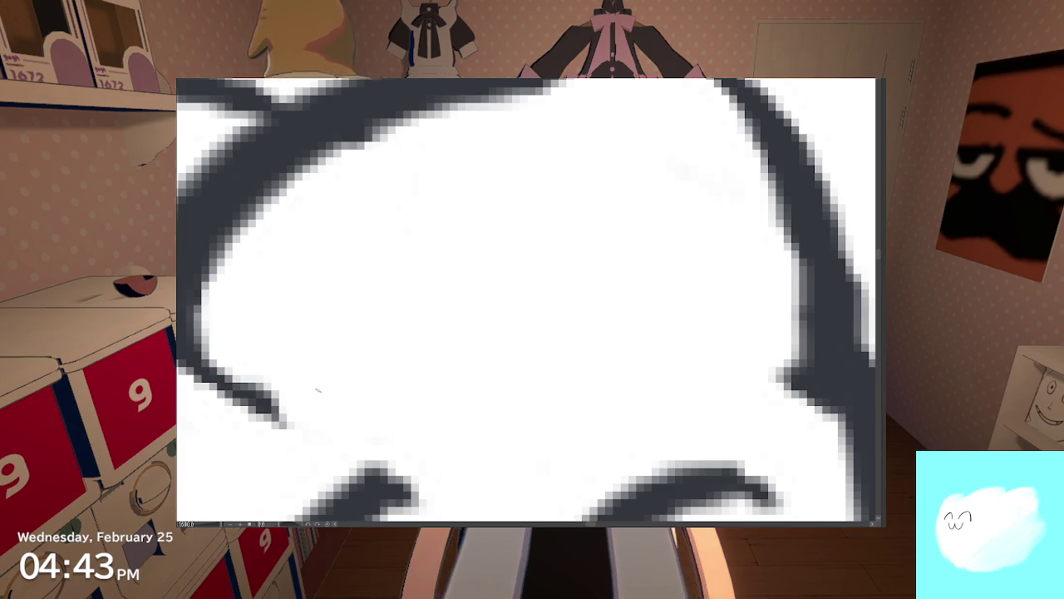
scroll(311, 400, "down", 3)
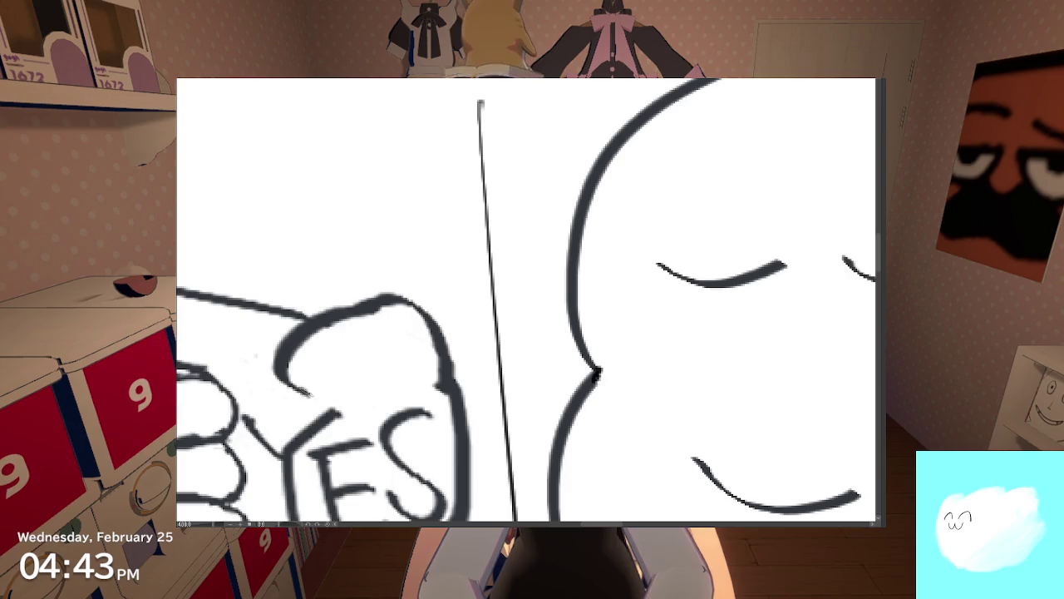
left_click_drag(309, 391, 350, 371)
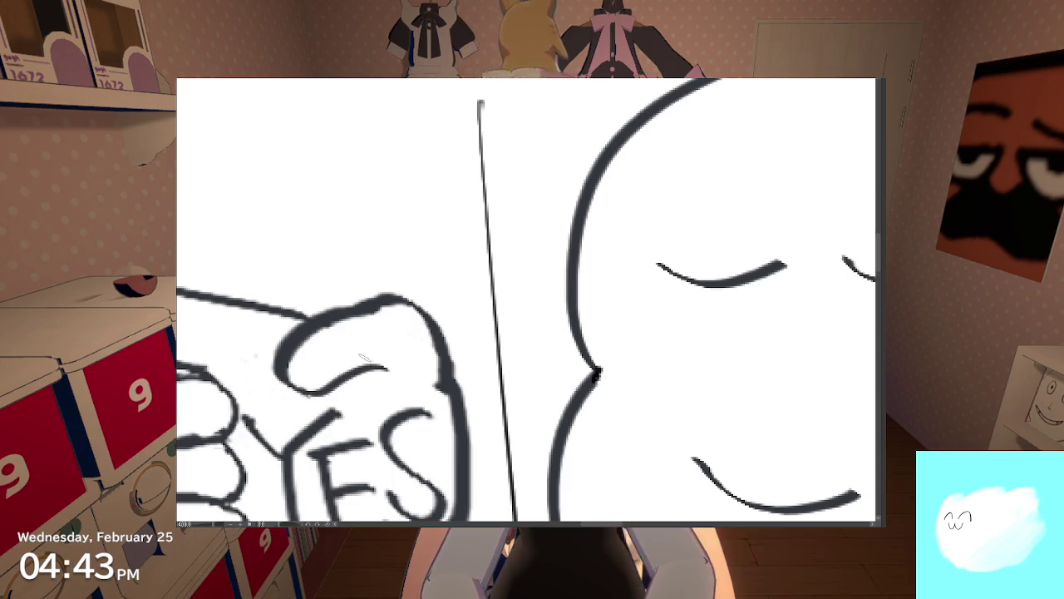
scroll(362, 356, "down", 3)
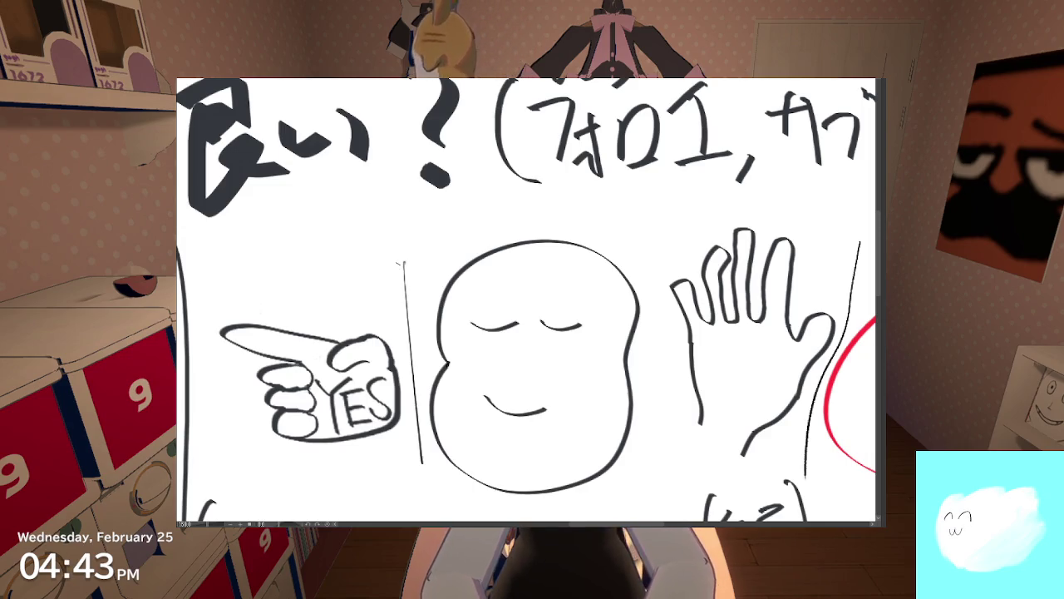
mouse_move(336, 327)
left_mouse_down()
mouse_move(411, 320)
mouse_move(417, 309)
left_mouse_up()
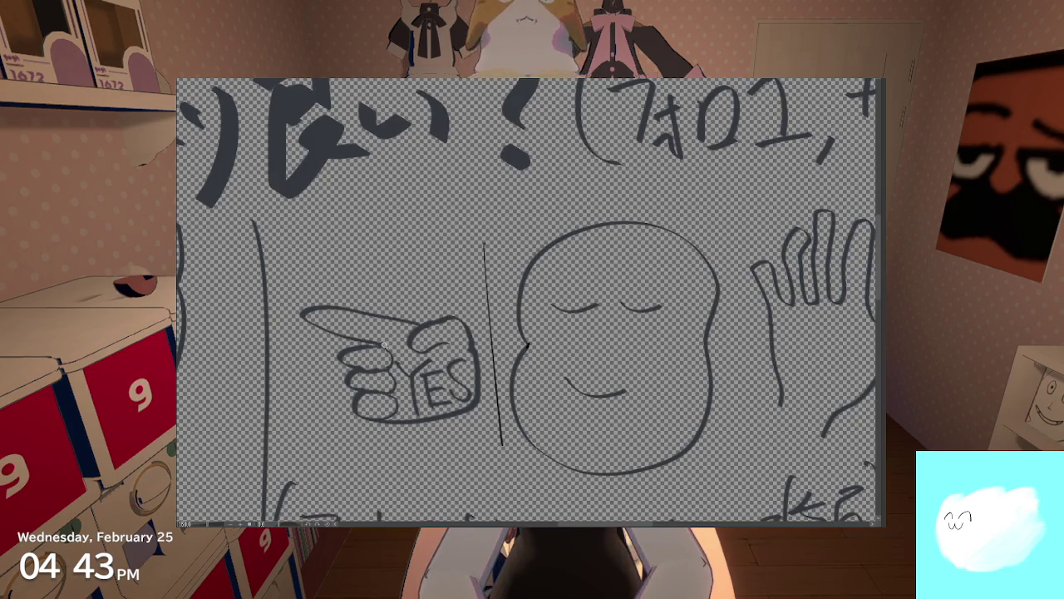
left_click(424, 336)
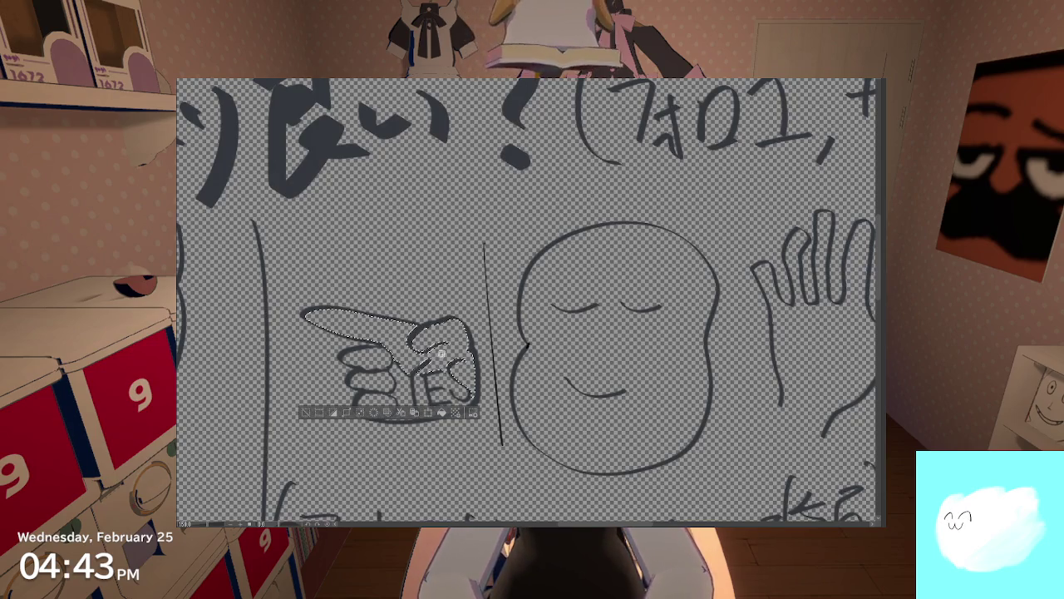
Step: Extend the hand selection over the lower hand, fill it pale gray, then deselect
mouse_move(449, 386)
left_mouse_down()
mouse_move(413, 388)
mouse_move(411, 414)
left_mouse_up()
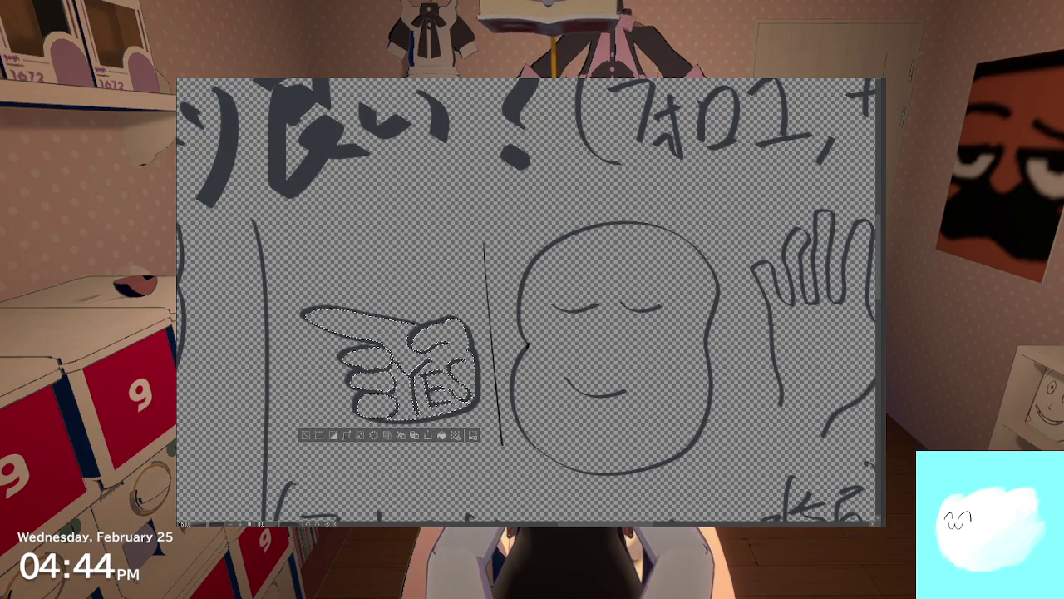
left_click(428, 435)
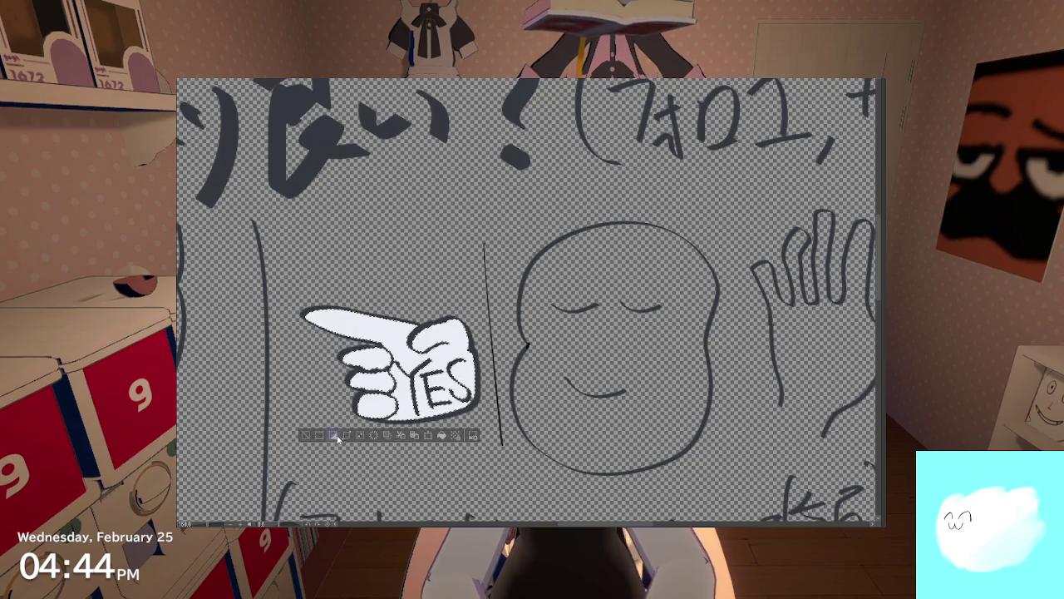
left_click(305, 434)
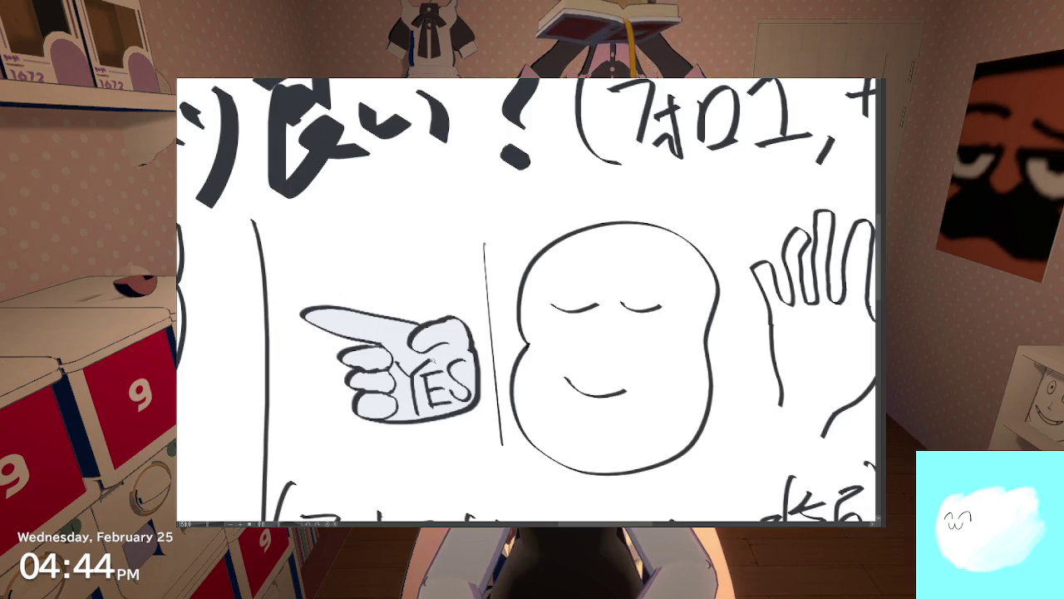
scroll(428, 349, "down", 3)
scroll(424, 324, "down", 3)
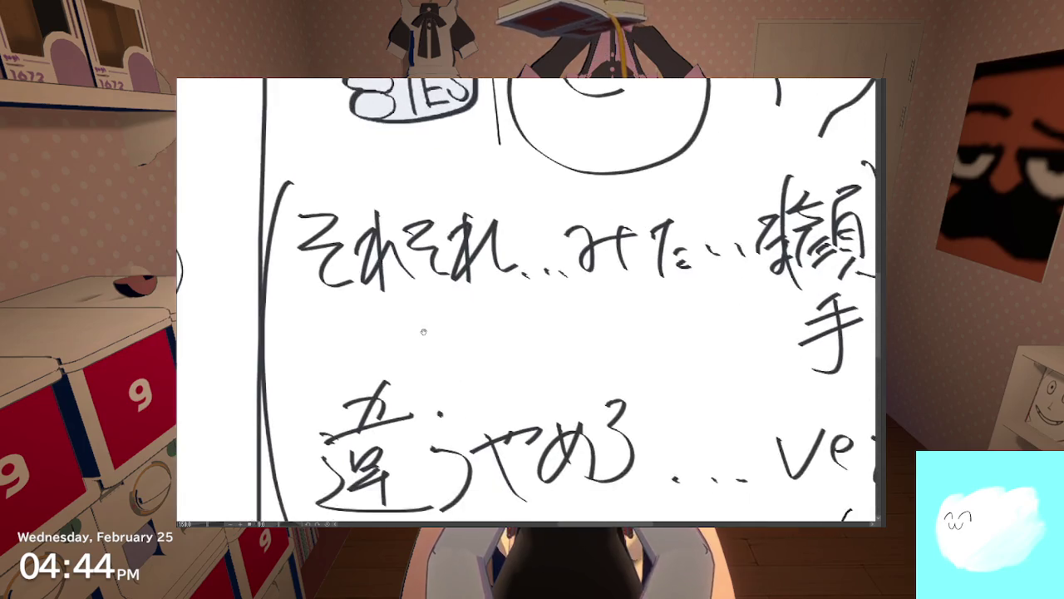
Step: Select the inside of the NO palm, fill it pale gray, then deselect
scroll(424, 320, "down", 3)
scroll(416, 318, "down", 2)
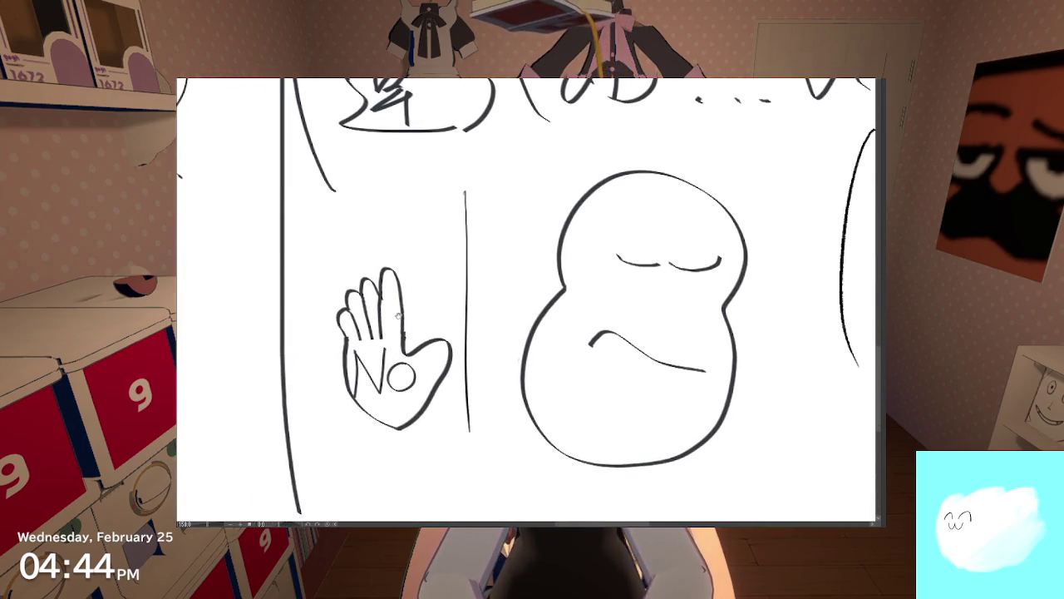
left_click(391, 349)
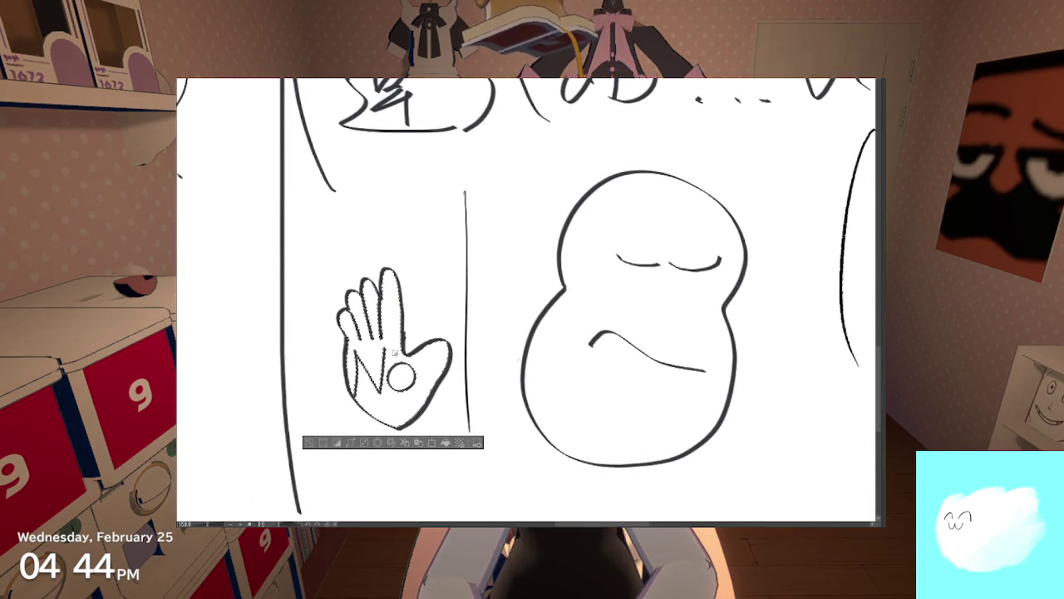
left_click(444, 443)
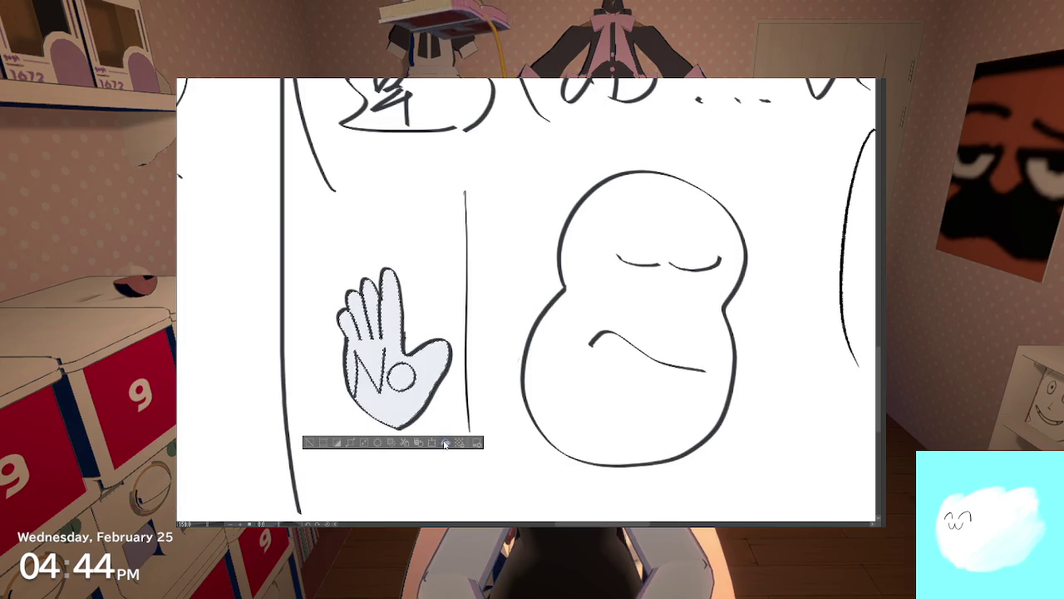
left_click(309, 443)
left_click_drag(435, 164, 439, 355)
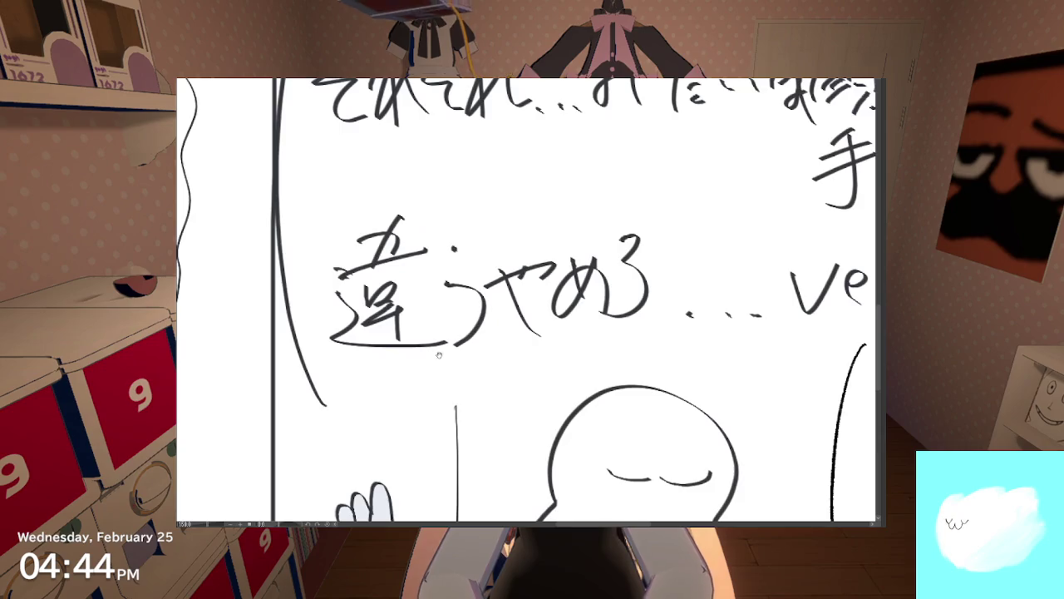
scroll(439, 355, "down", 3)
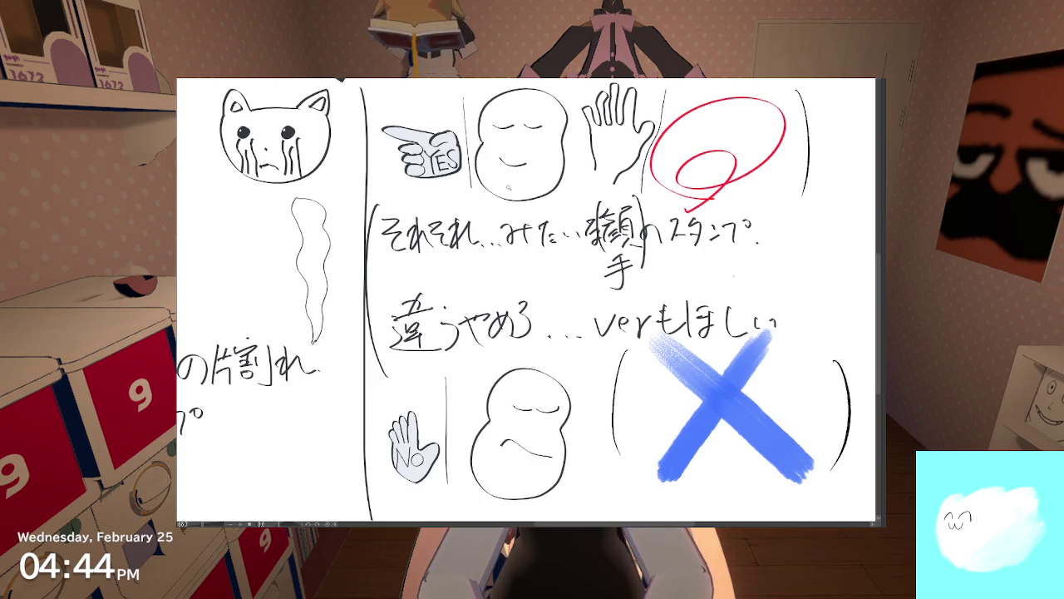
Step: Select both bean-shaped blob faces and fill them pale yellow
key("ctrl+a")
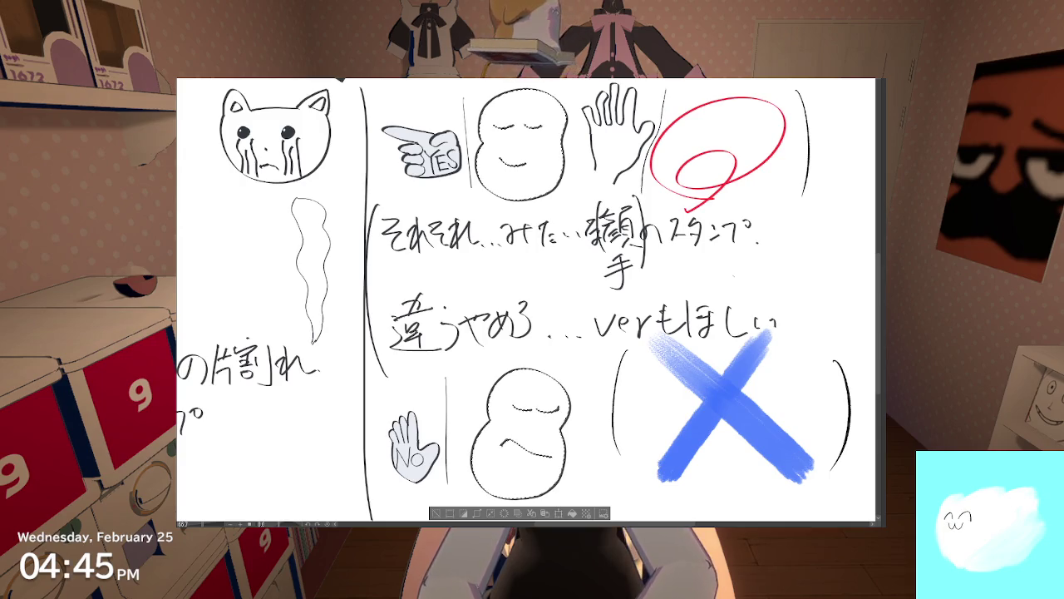
left_click(571, 513)
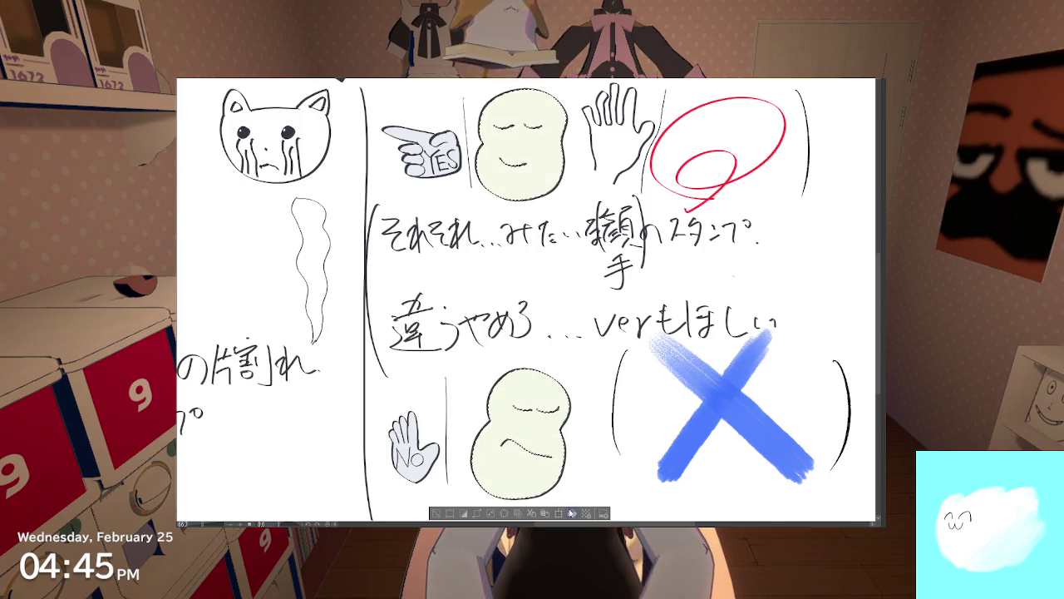
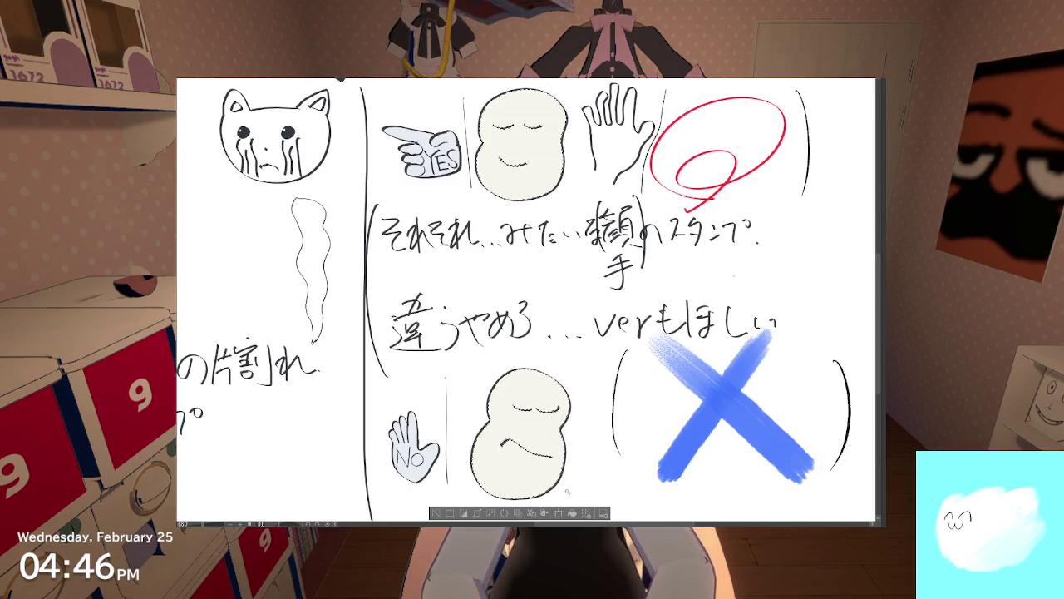
Step: Test yellow and then light green fills on both bean characters
left_click(571, 513)
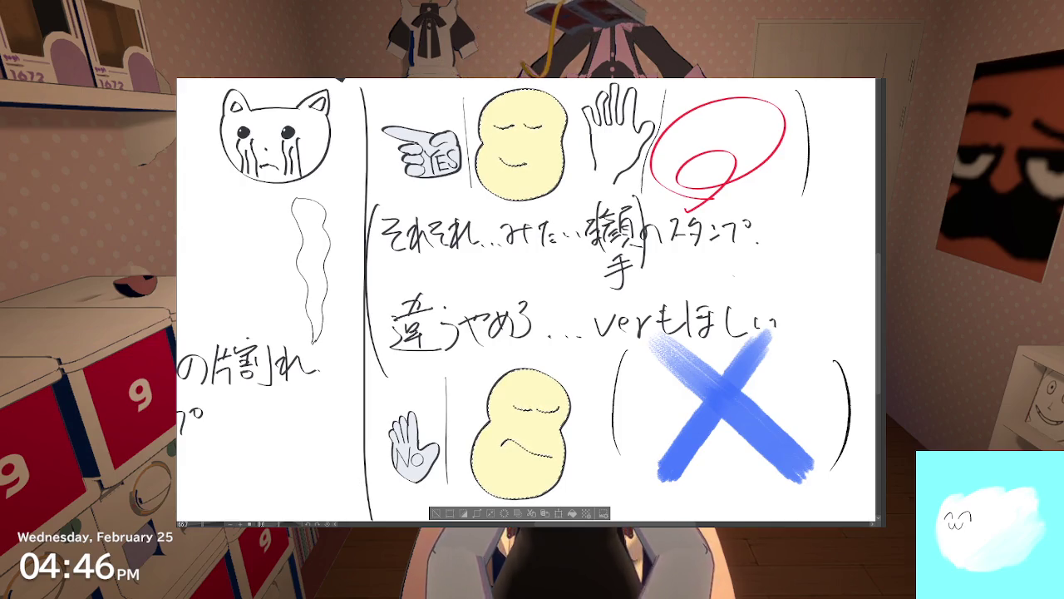
left_click(571, 513)
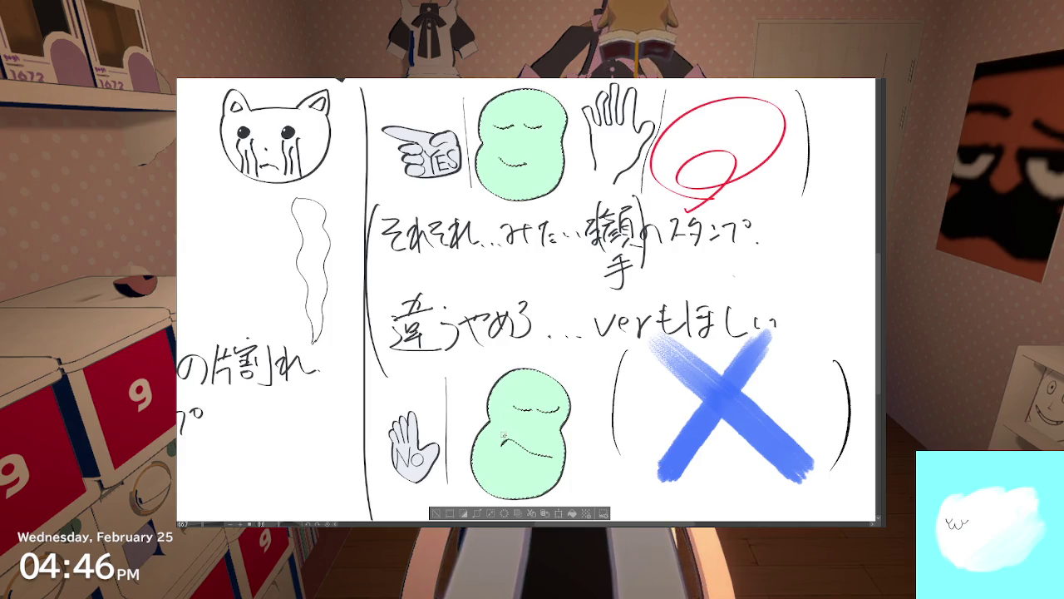
scroll(501, 439, "down", 1)
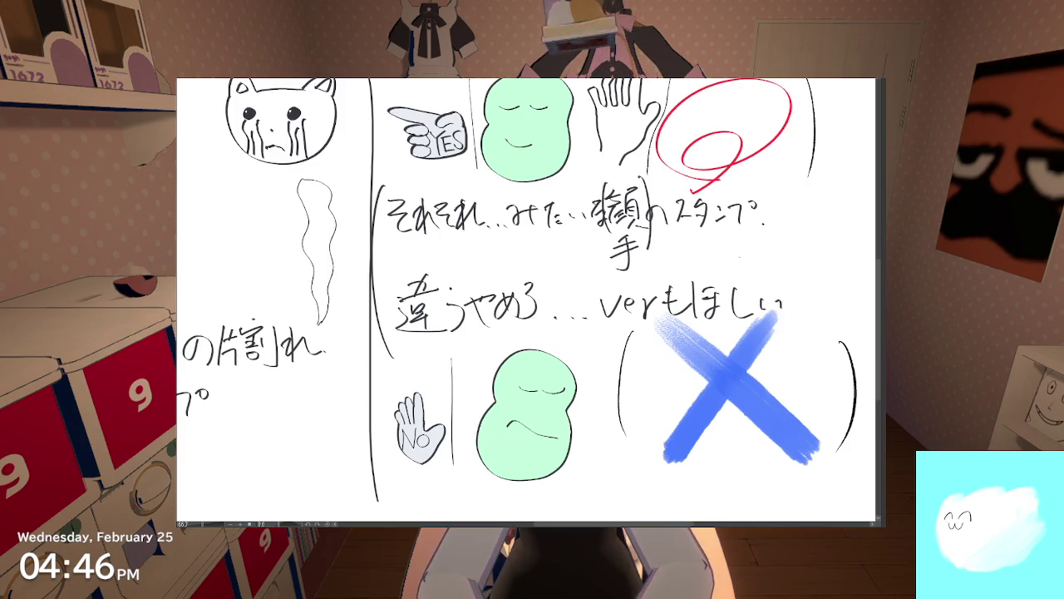
left_click(538, 449)
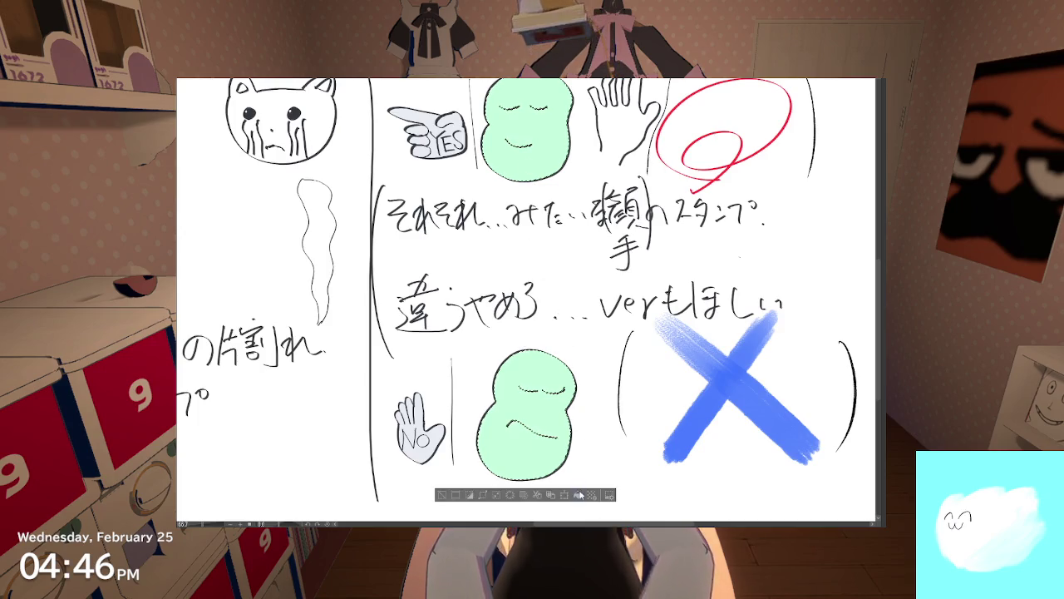
left_click(449, 494)
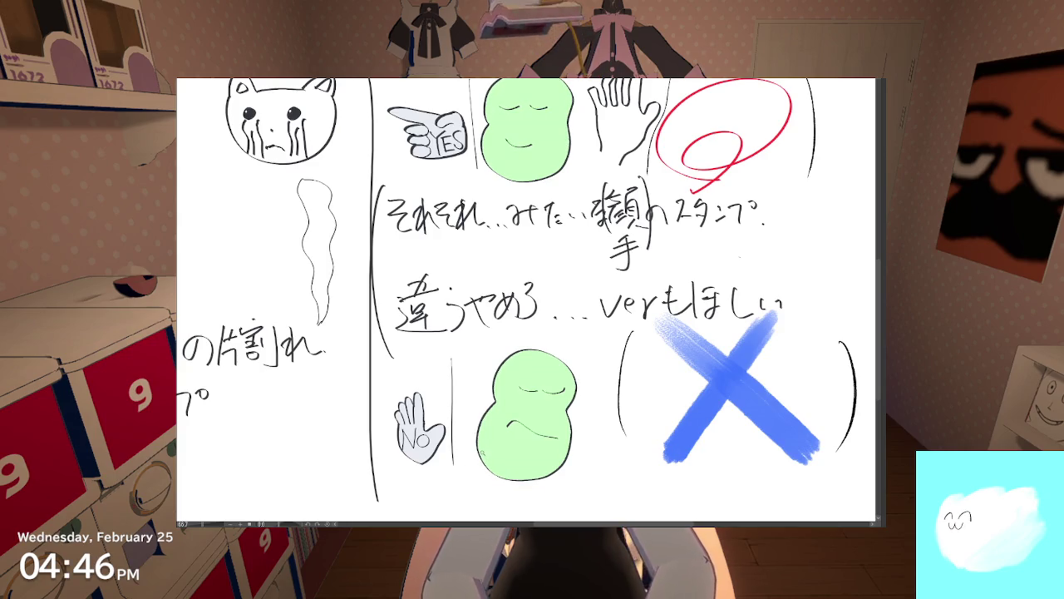
Step: Undo the test fills, refill both beans light green, and deselect
key("ctrl+z")
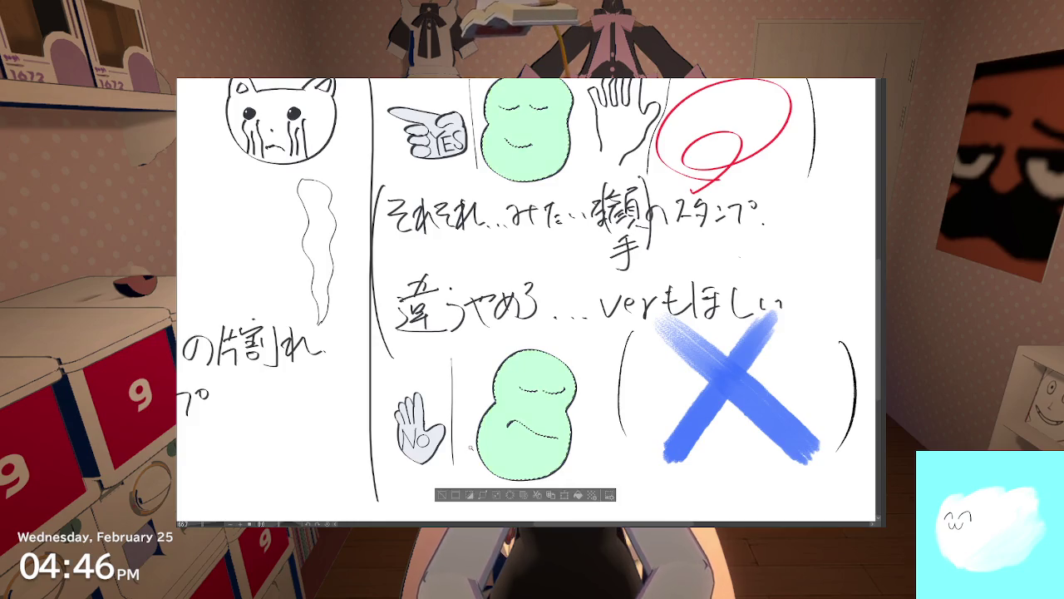
key("ctrl+d")
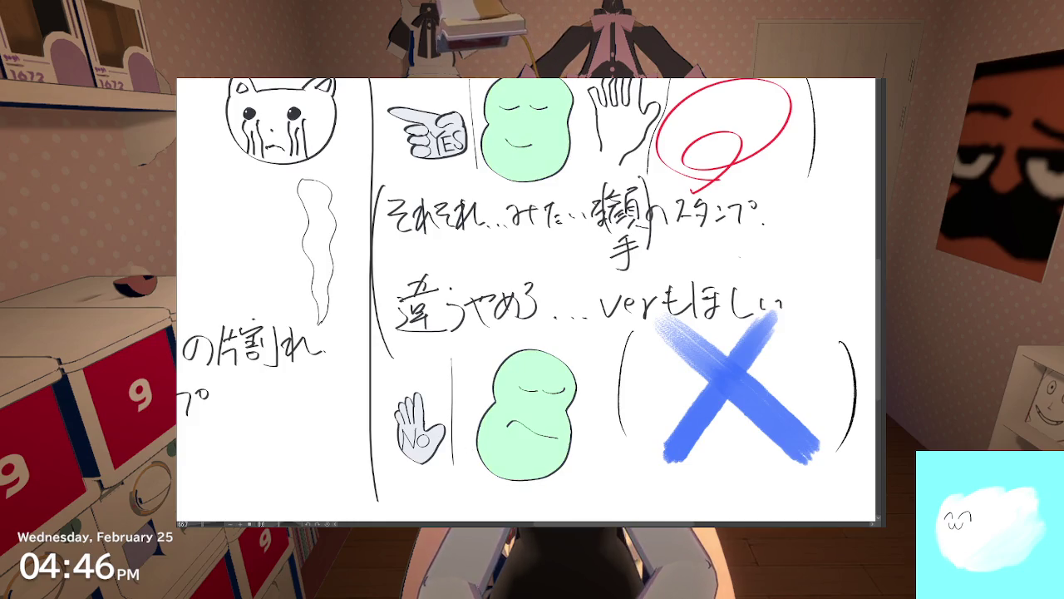
key("ctrl+z")
key("ctrl+z")
key("ctrl+z")
key("ctrl+z")
key("ctrl+z")
key("ctrl+z")
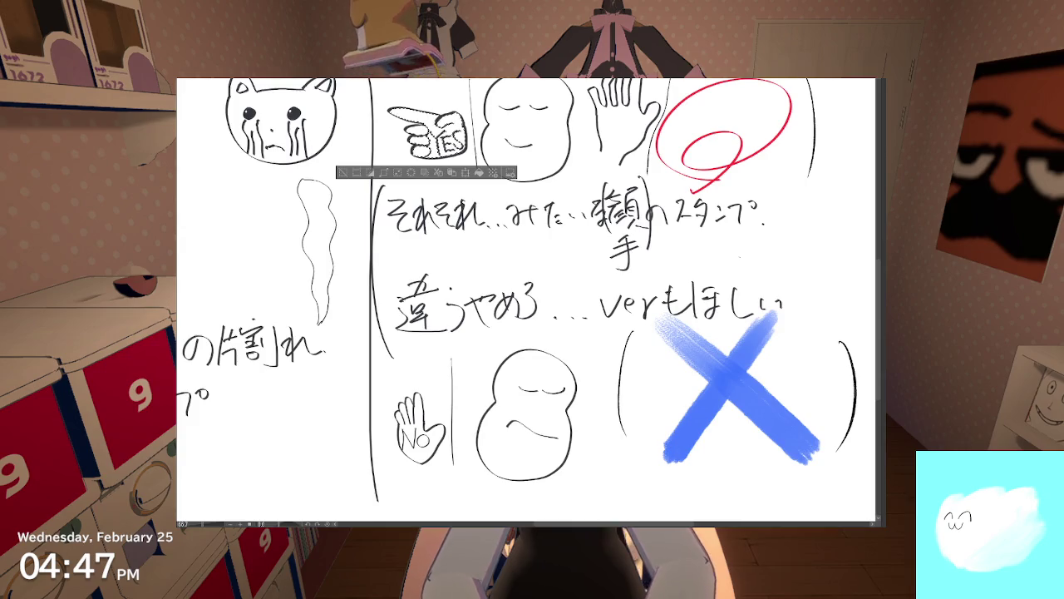
left_click(565, 425)
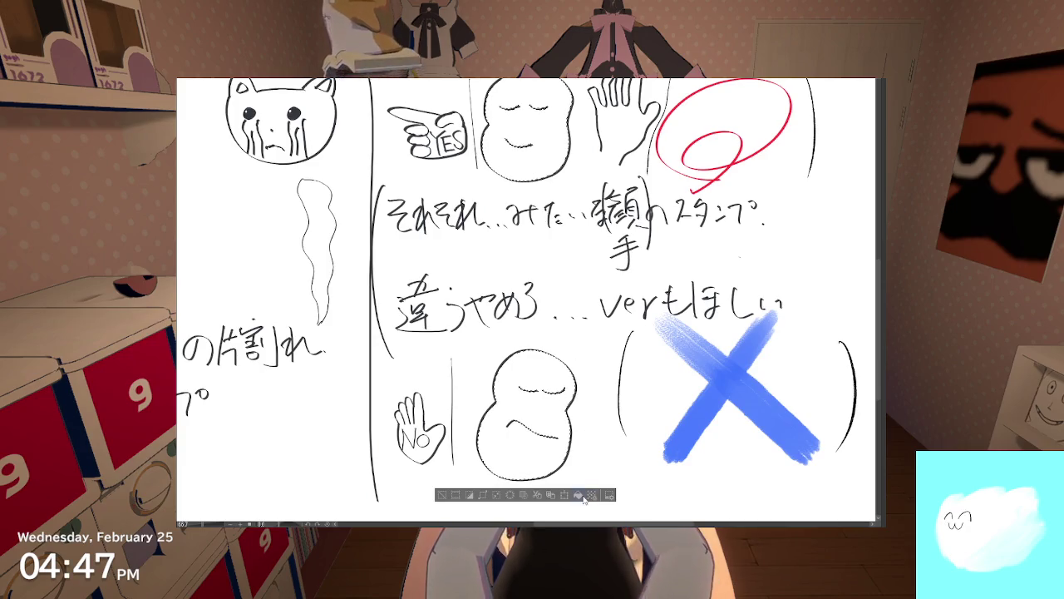
left_click(577, 495)
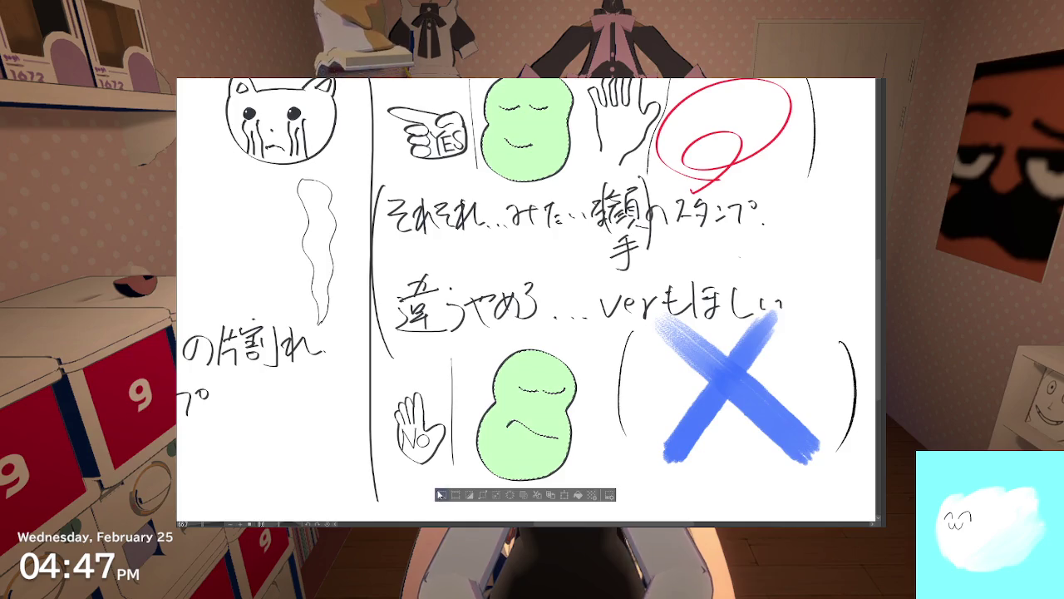
left_click(440, 494)
scroll(416, 438, "up", 3)
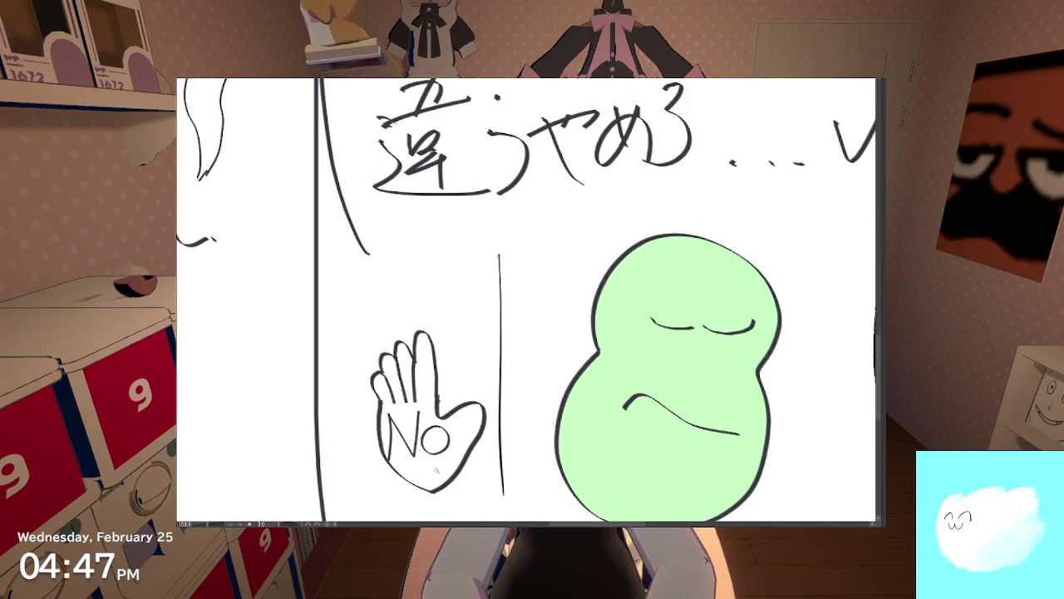
Step: Auto-select the NO hand to confirm one enclosed area, then zoom out to the stamp row
left_click(436, 458)
scroll(526, 299, "up", 2)
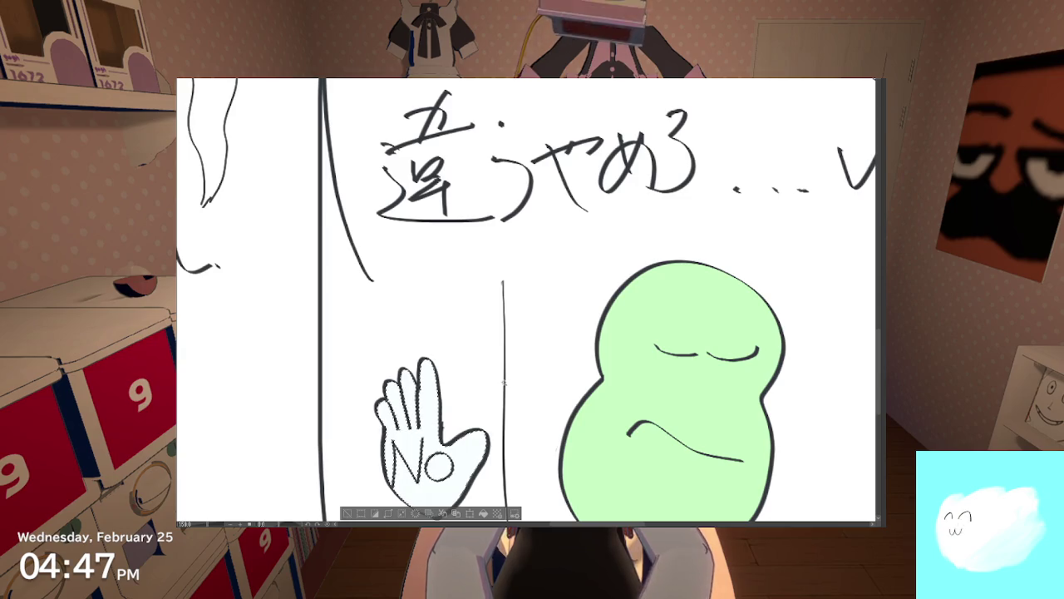
scroll(492, 356, "down", 3)
scroll(489, 355, "down", 2)
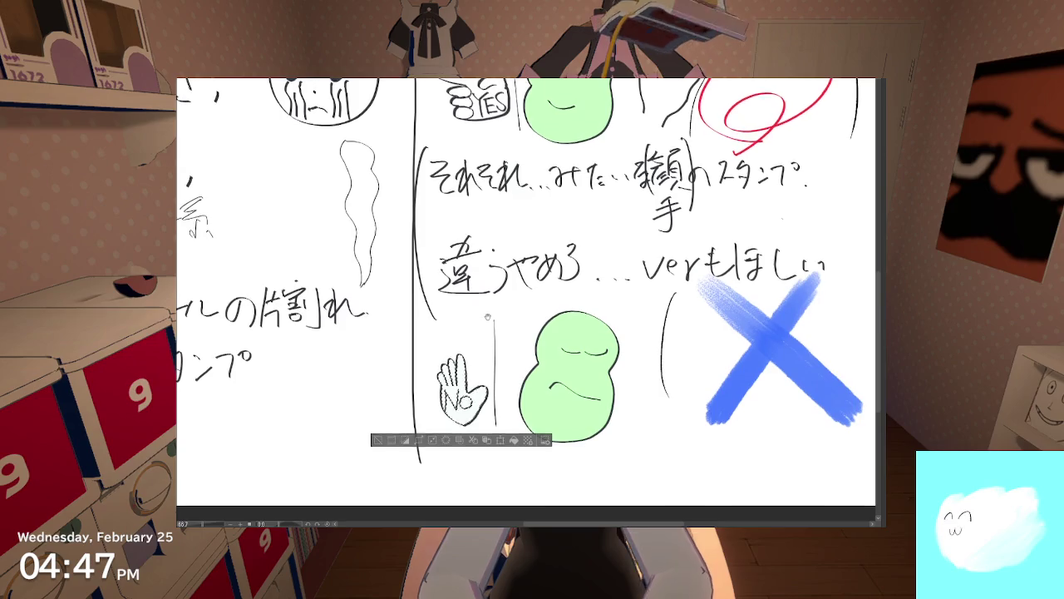
Step: Zoom in on the YES hand and auto-select it
left_click_drag(494, 318, 471, 439)
scroll(471, 439, "up", 3)
left_click_drag(428, 266, 421, 491)
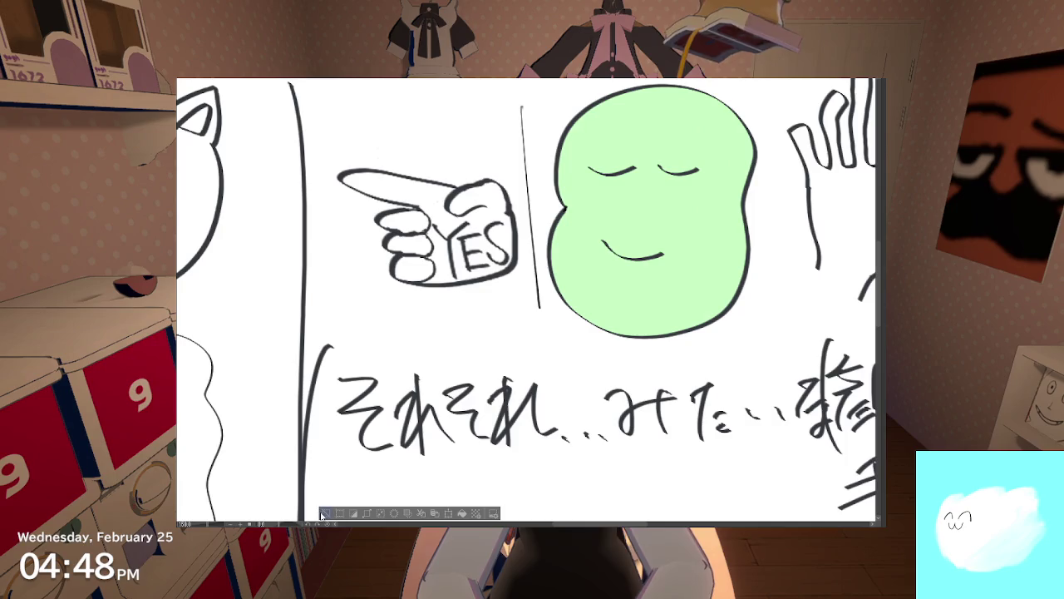
left_click_drag(376, 347, 371, 402)
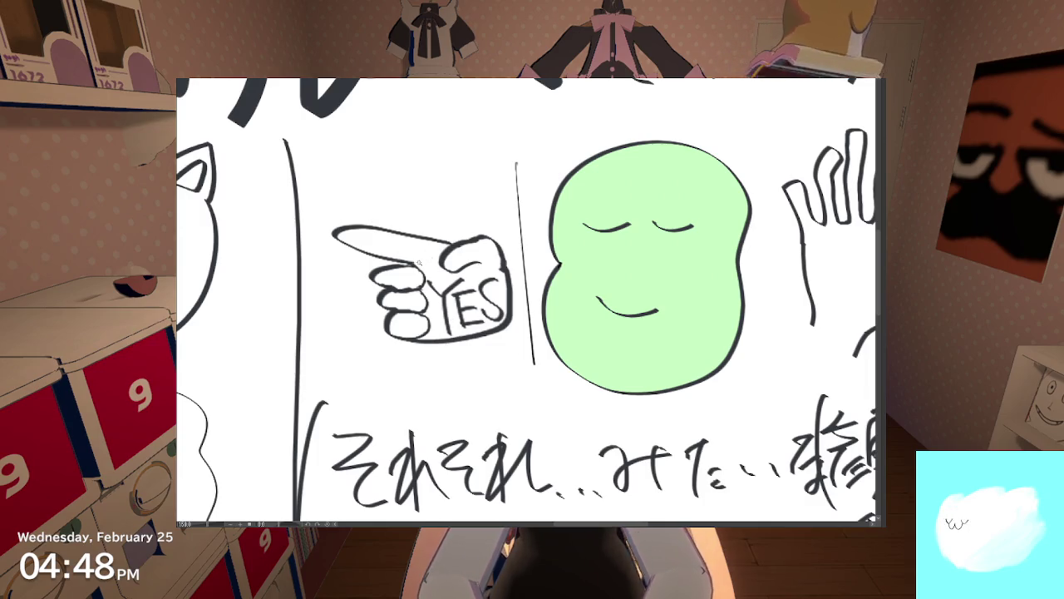
left_click(419, 263)
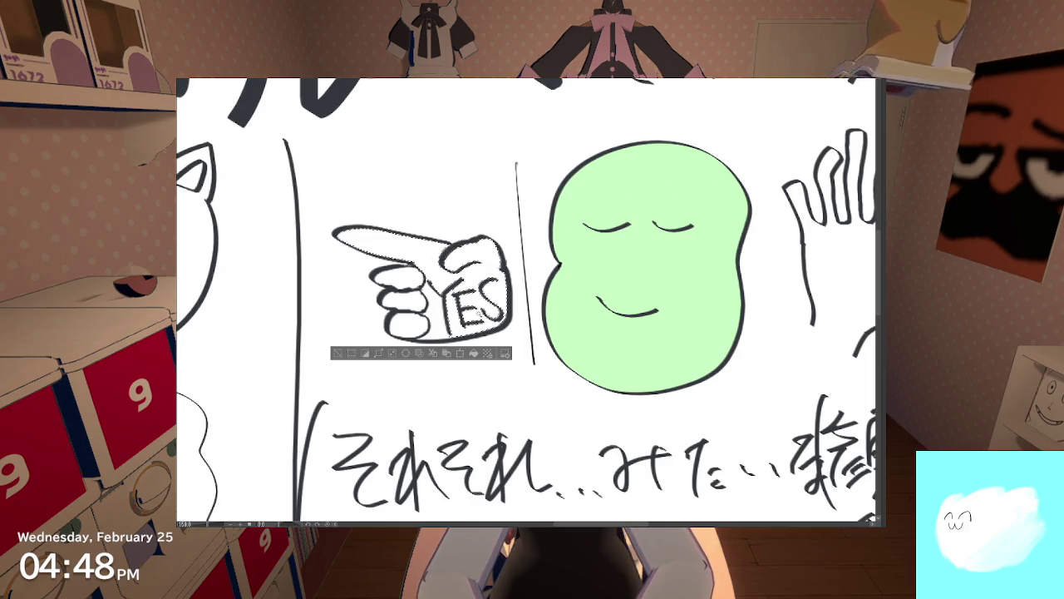
Step: Restore the YES hand selection, extend it to the lower fingers, then zoom out to the page
left_click(343, 353)
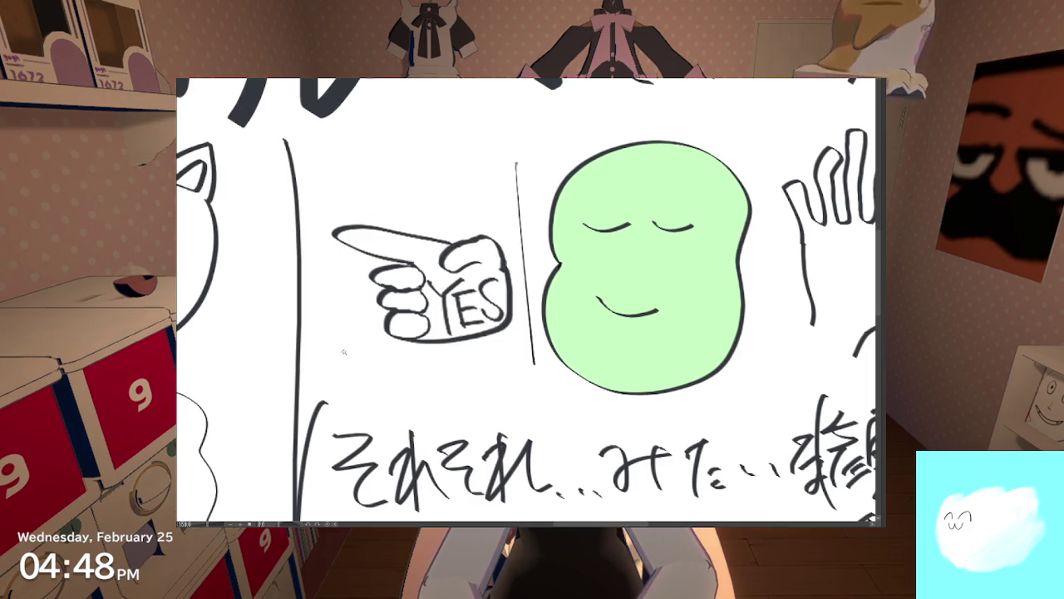
key("ctrl+z")
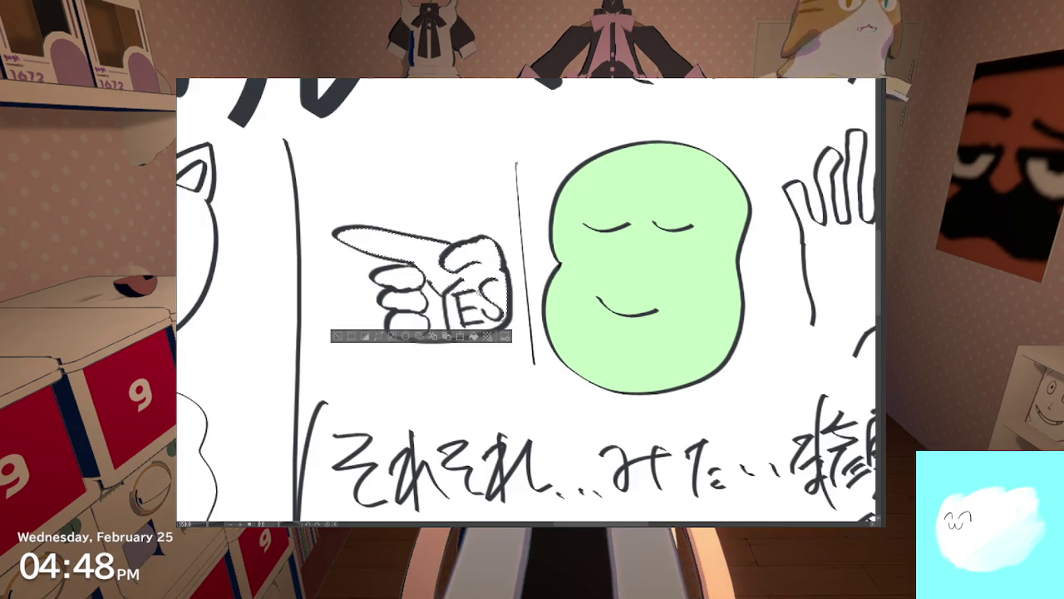
key("ctrl+z")
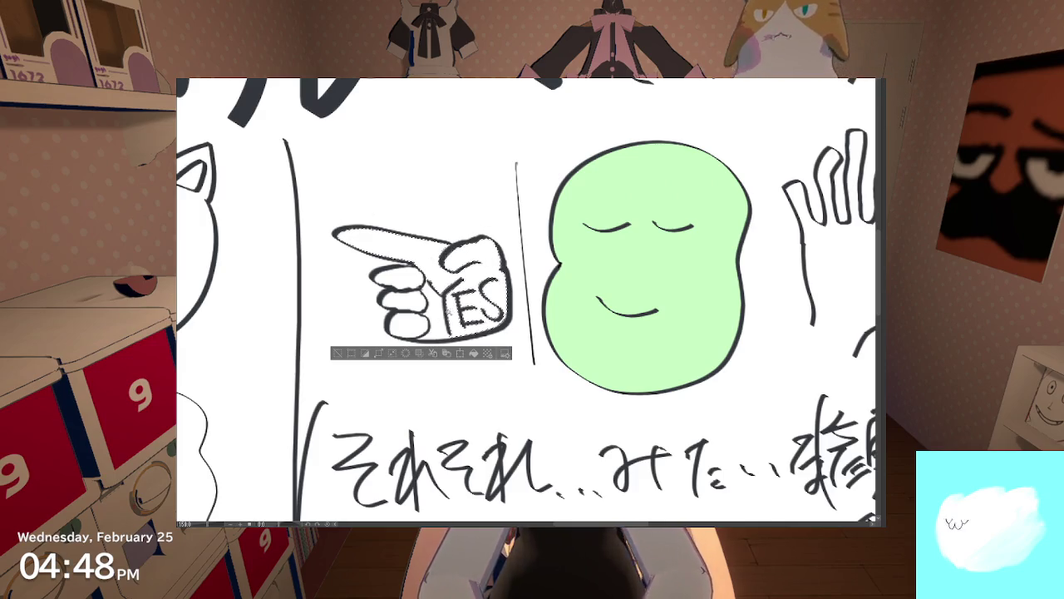
key("ctrl+z")
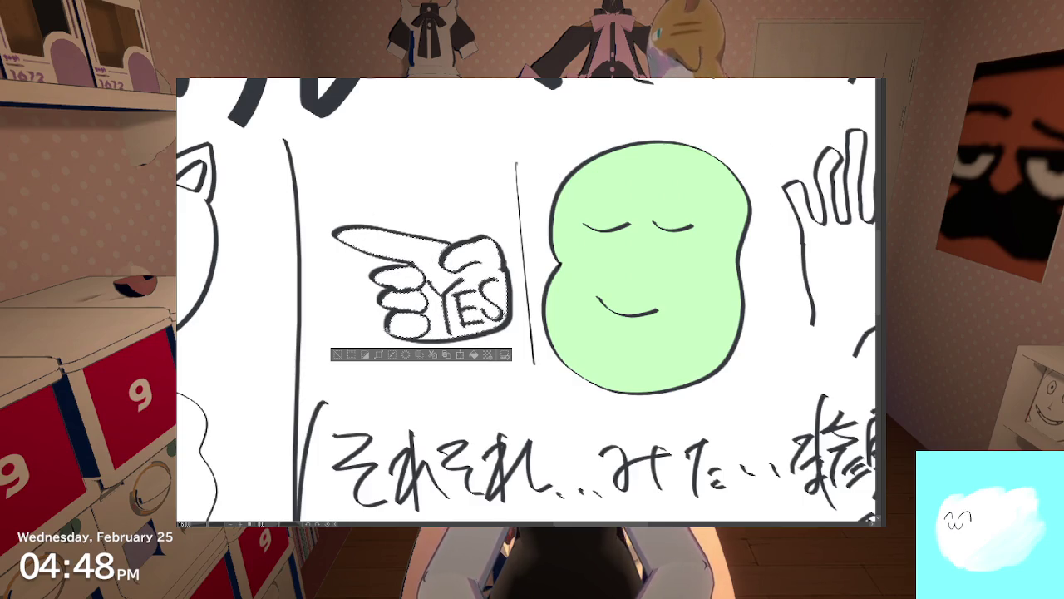
key("ctrl+minus")
key("ctrl+minus")
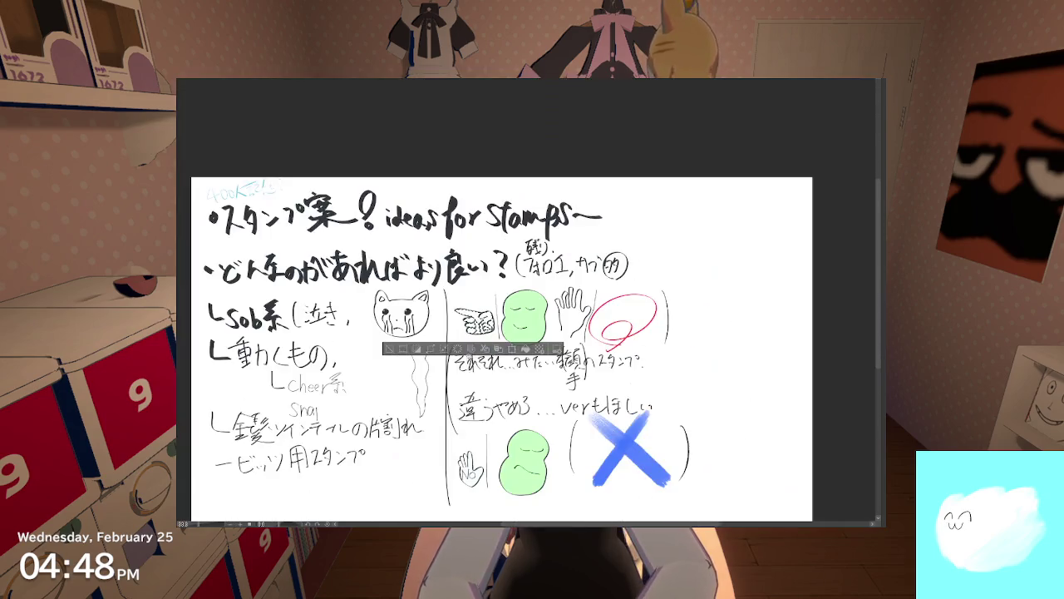
Step: Zoom back in, deselect the YES hand, and pan over the stamp sketches
key("ctrl+plus")
key("ctrl+plus")
key("ctrl+plus")
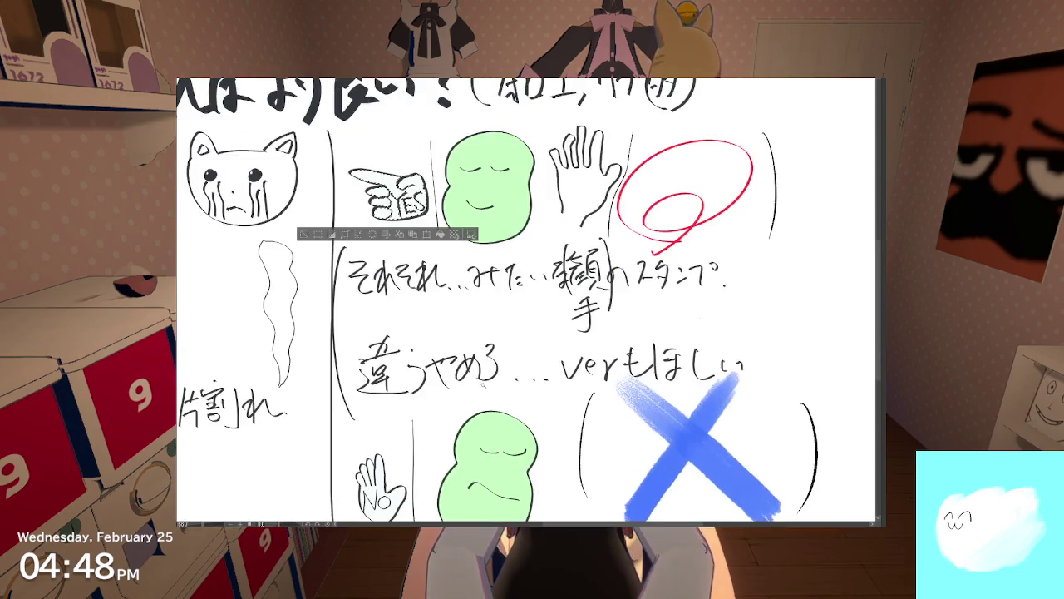
scroll(526, 300, "down", 2)
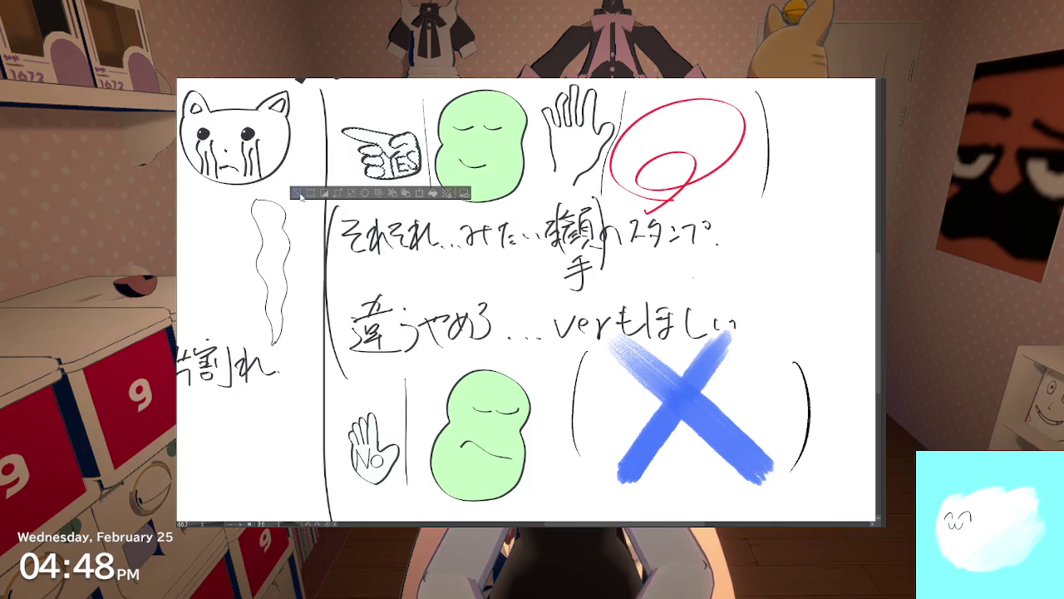
left_click(299, 194)
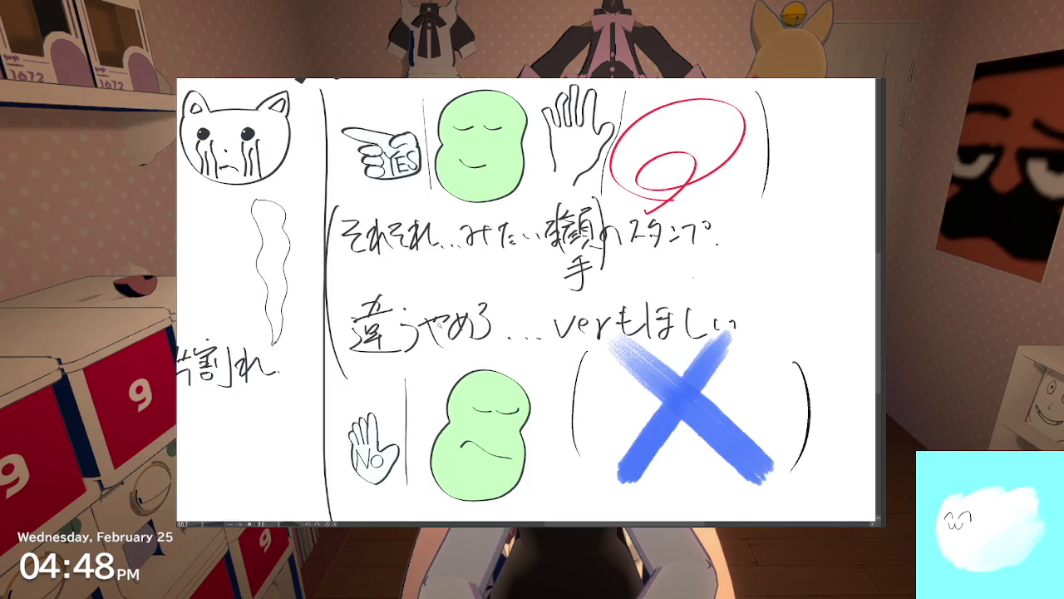
left_click_drag(440, 347, 417, 341)
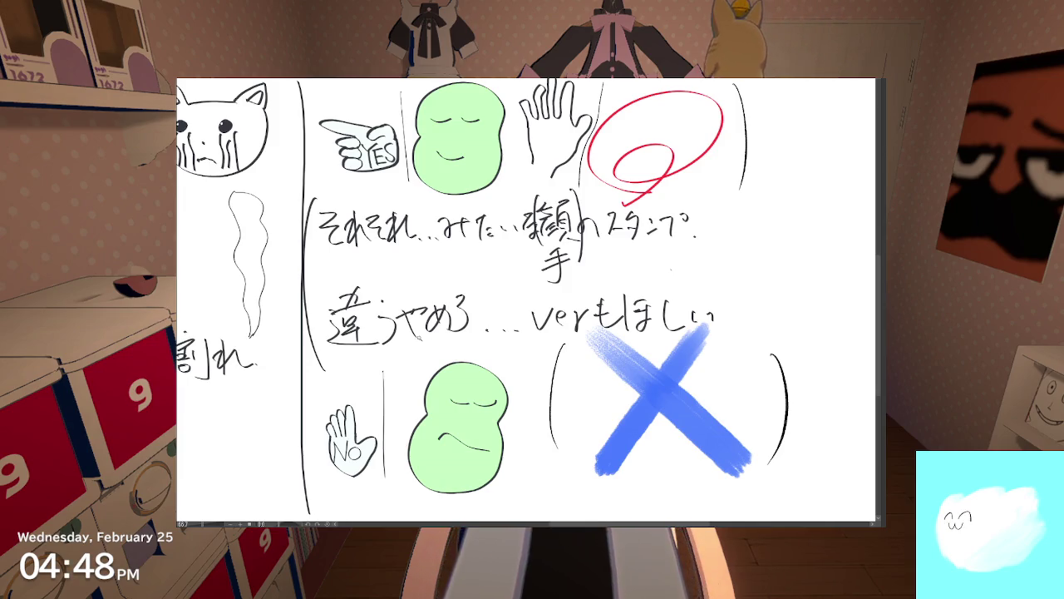
scroll(419, 336, "up", 2)
scroll(419, 336, "down", 2)
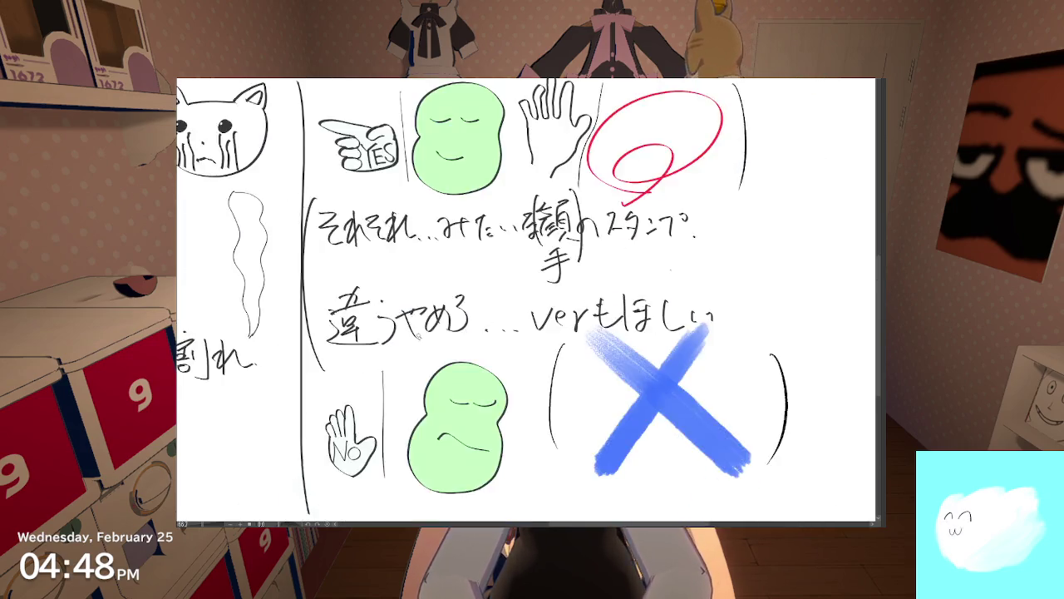
scroll(412, 343, "down", 2)
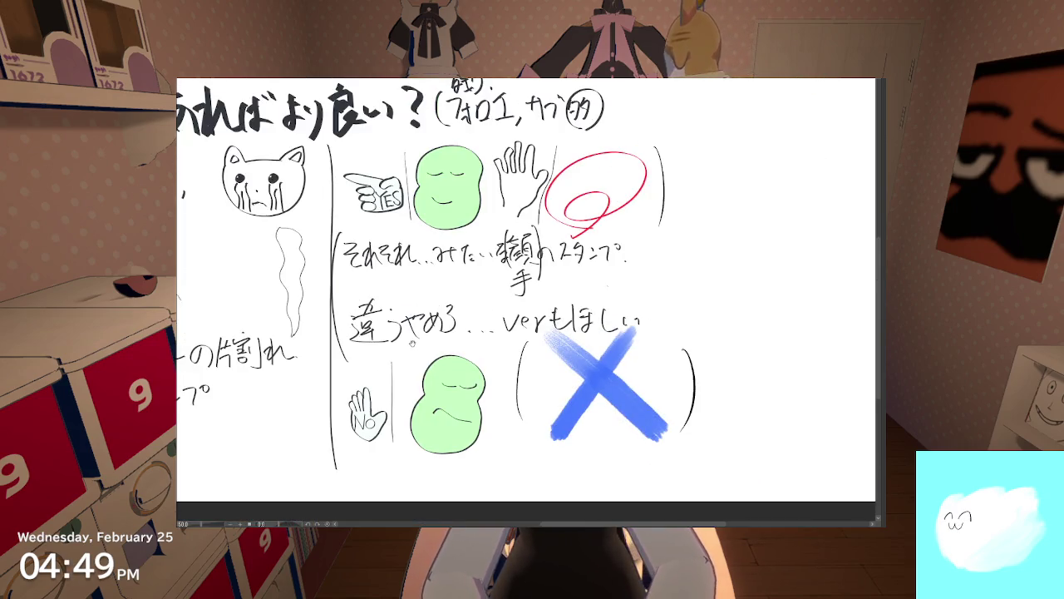
Step: Pan right and zoom in on the smiling green bean to write 'Glad' beneath it
left_click_drag(410, 348, 434, 353)
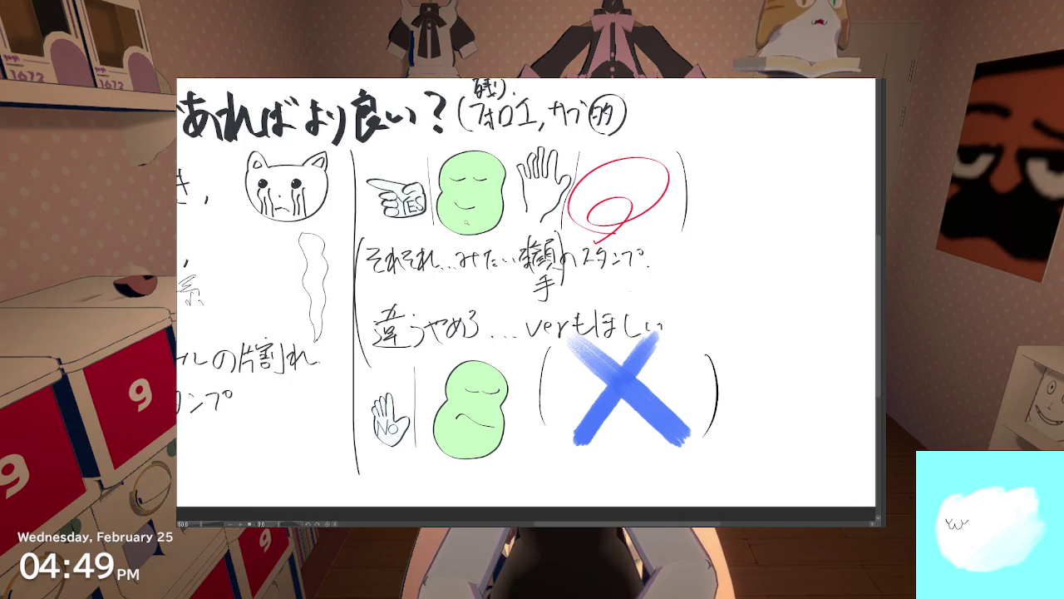
scroll(465, 216, "up", 3)
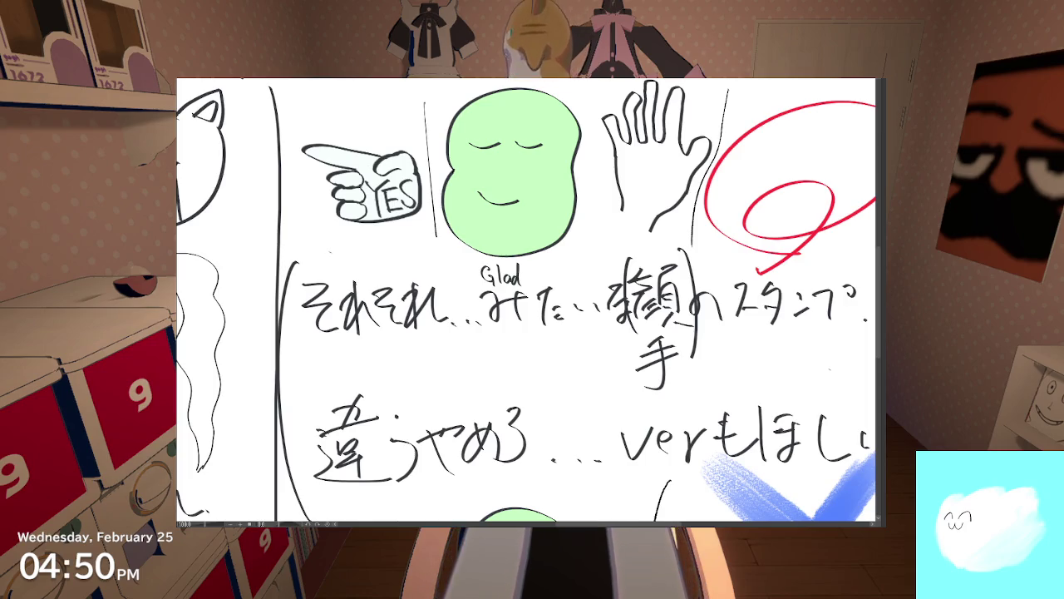
Step: Handwrite 'YEShand' under the pointing hand
mouse_move(323, 244)
left_mouse_down()
mouse_move(345, 249)
mouse_move(334, 273)
mouse_move(403, 272)
left_mouse_up()
left_click_drag(407, 258, 408, 273)
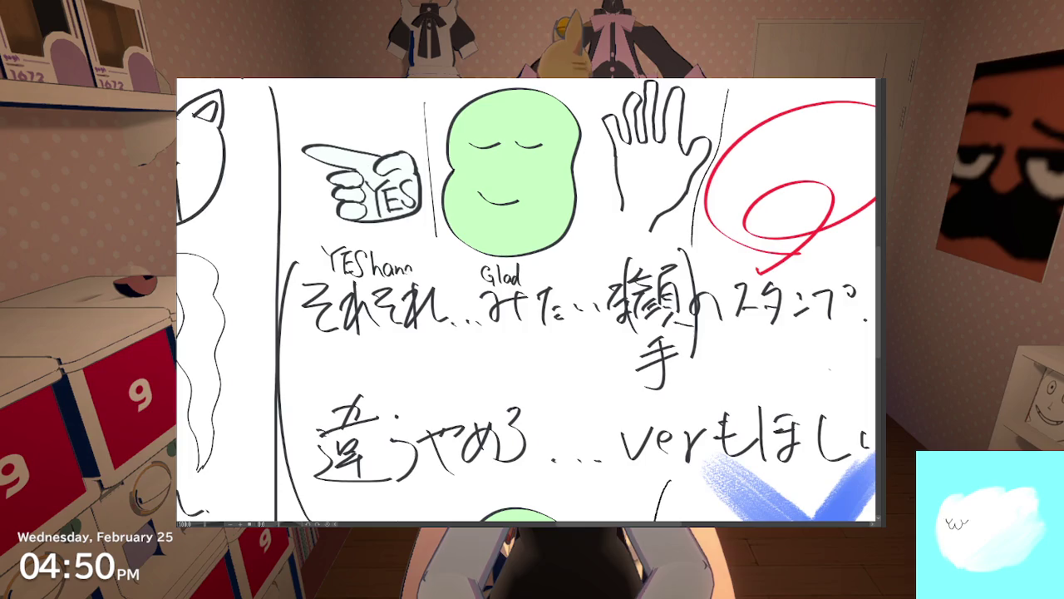
mouse_move(427, 327)
left_mouse_down()
mouse_move(428, 240)
mouse_move(438, 318)
left_mouse_up()
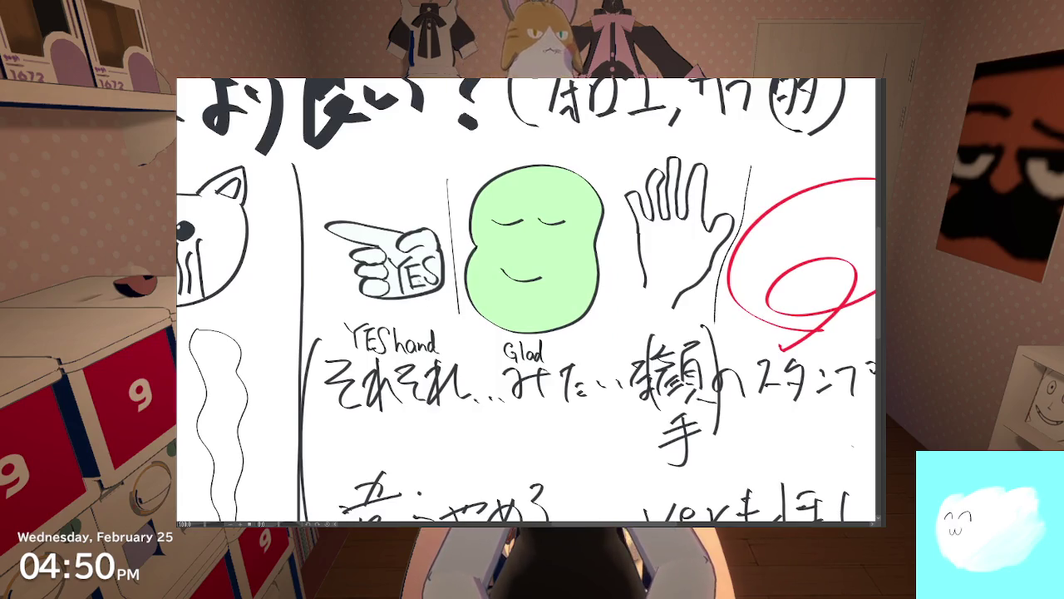
Step: Write 'No' under the raised hand, undoing the small o to redraw it
scroll(526, 299, "down", 5)
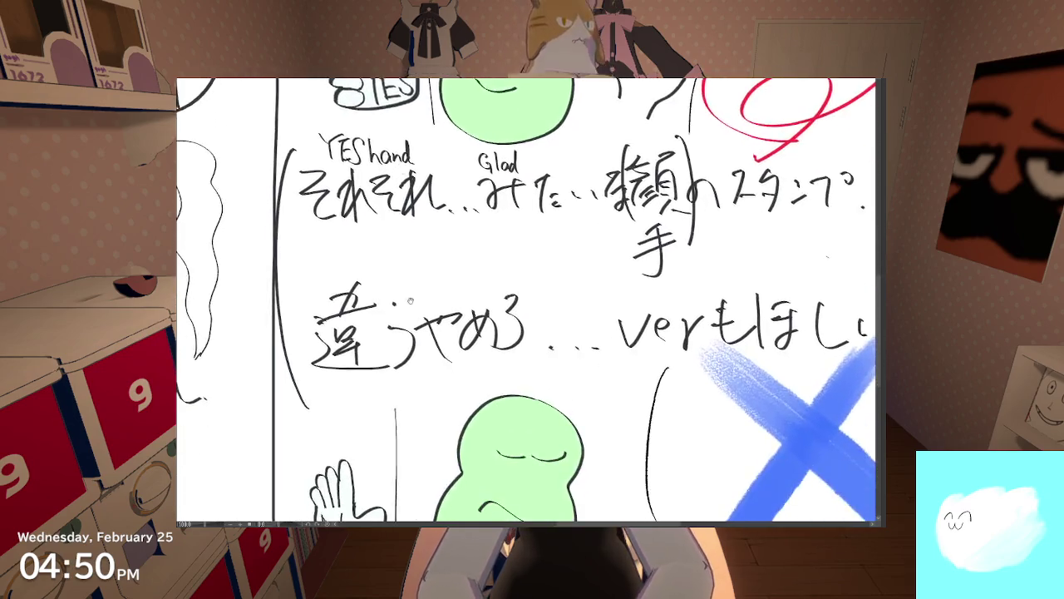
scroll(525, 299, "down", 4)
scroll(525, 299, "down", 2)
mouse_move(302, 366)
left_mouse_down()
mouse_move(319, 346)
mouse_move(376, 365)
left_mouse_up()
key("ctrl+z")
Step: Zoom in and out repeatedly to check the NOhand label on the sheet
scroll(449, 358, "down", 2)
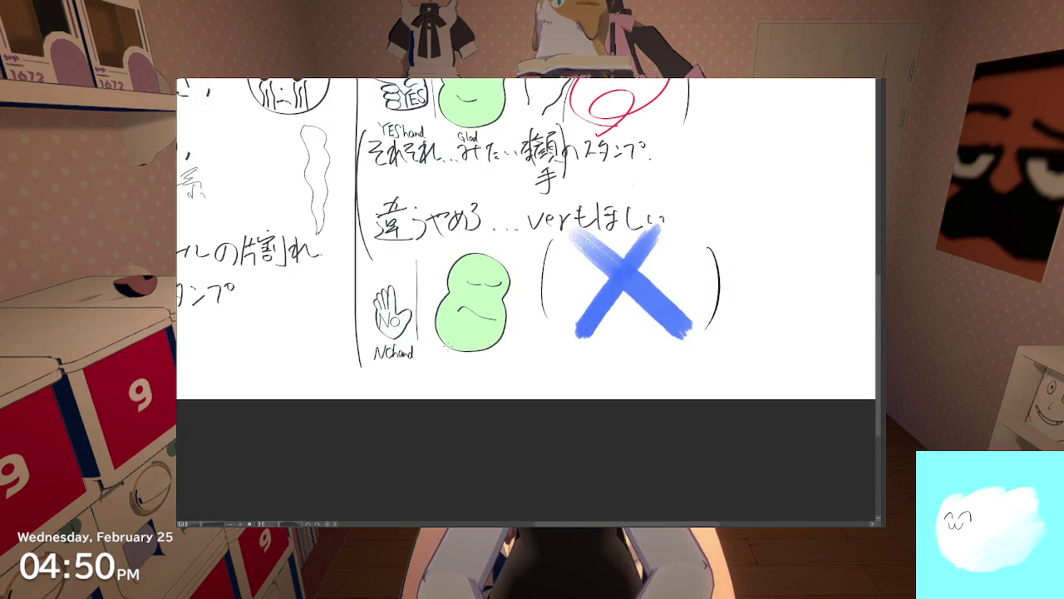
scroll(420, 331, "up", 2)
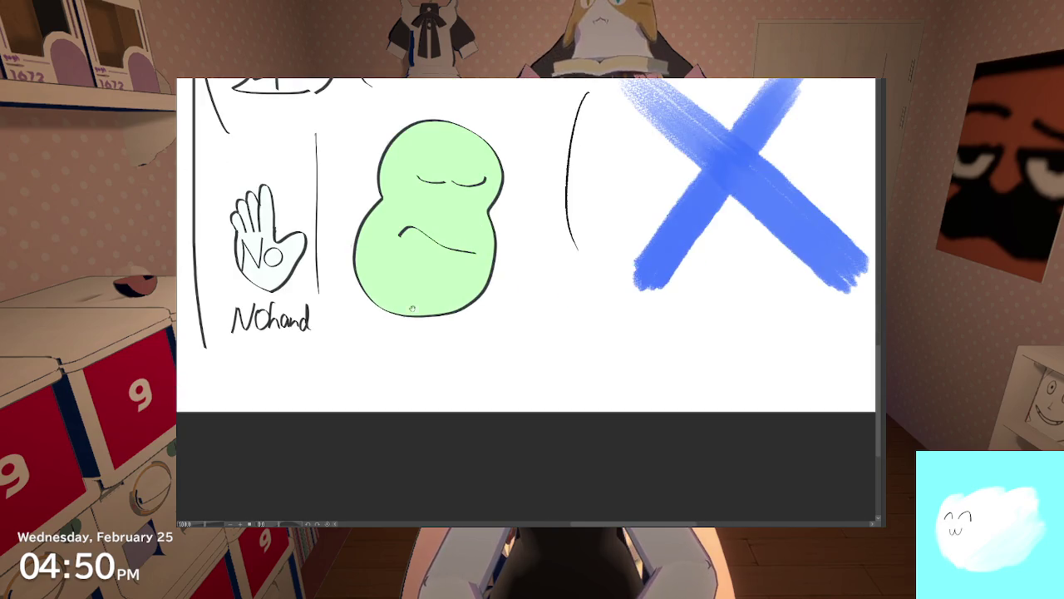
scroll(420, 331, "up", 1)
scroll(402, 307, "down", 1)
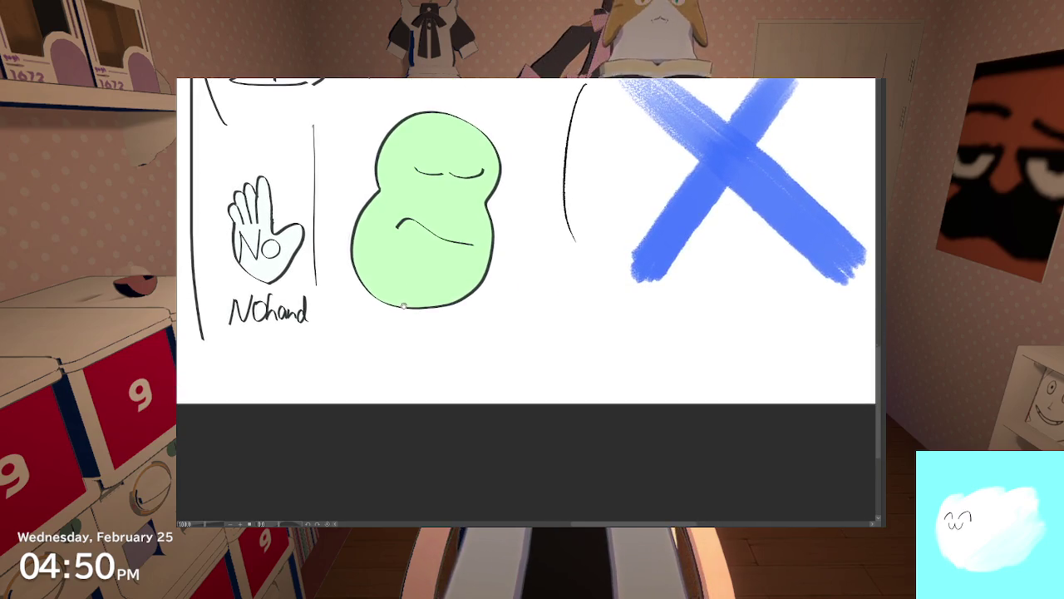
scroll(402, 307, "down", 2)
scroll(403, 287, "up", 1)
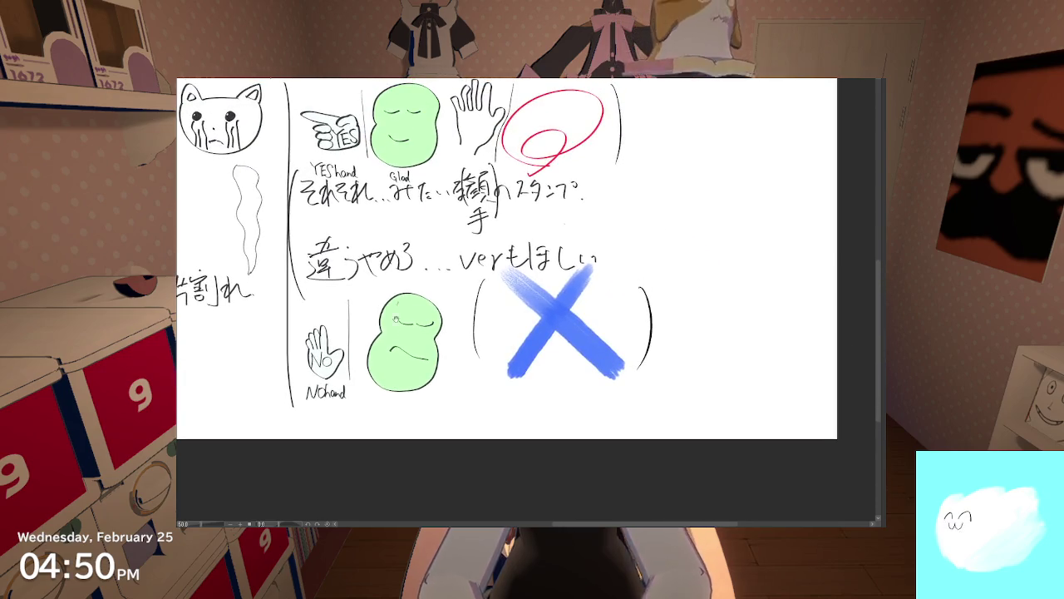
scroll(402, 287, "up", 1)
scroll(409, 183, "up", 1)
scroll(409, 183, "up", 2)
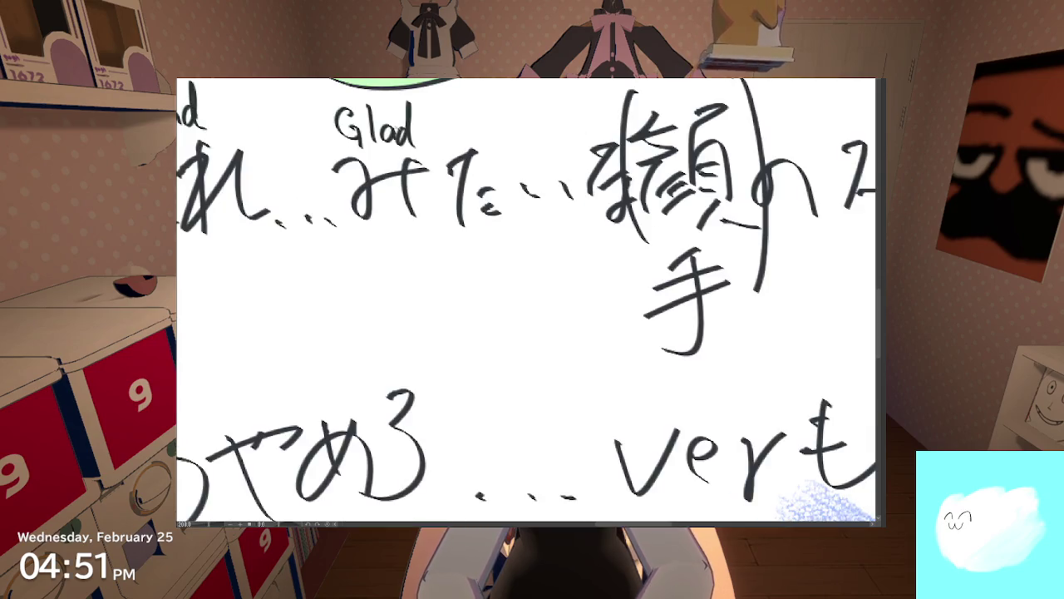
scroll(410, 184, "down", 1)
scroll(419, 246, "down", 2)
scroll(419, 246, "up", 1)
scroll(419, 246, "up", 1)
scroll(419, 246, "down", 1)
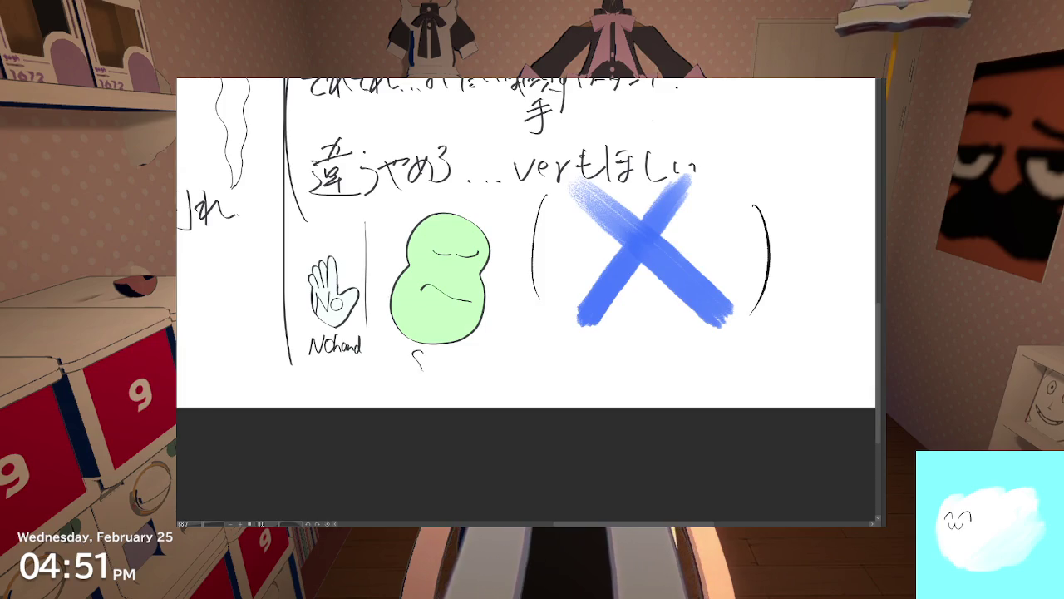
Step: Handwrite 'Stopit' below the frowning lower green bean
left_click_drag(423, 355, 410, 369)
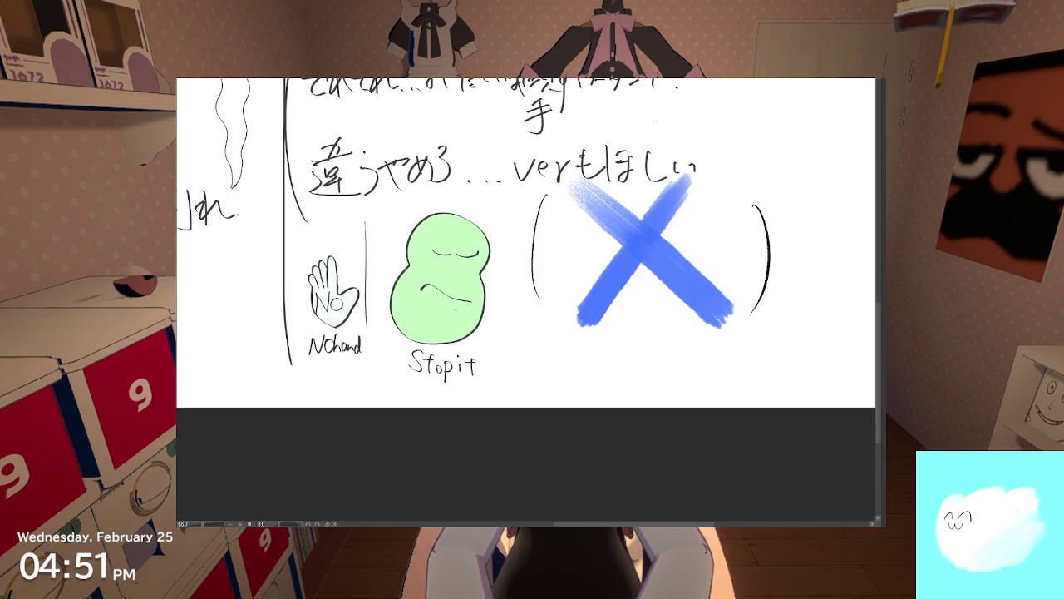
scroll(652, 120, "down", 2)
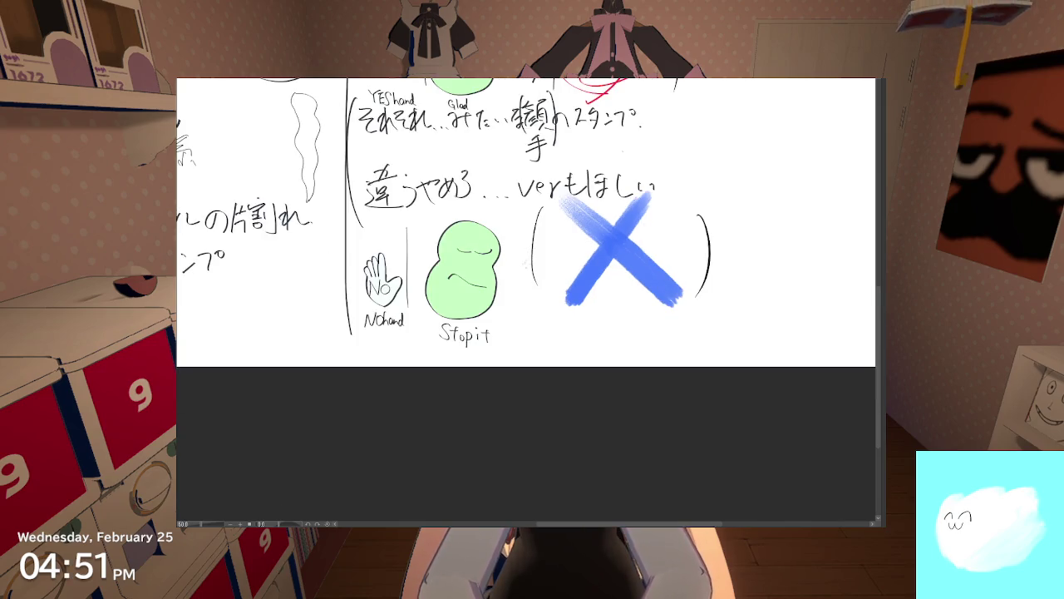
scroll(498, 324, "up", 3)
scroll(498, 324, "up", 1)
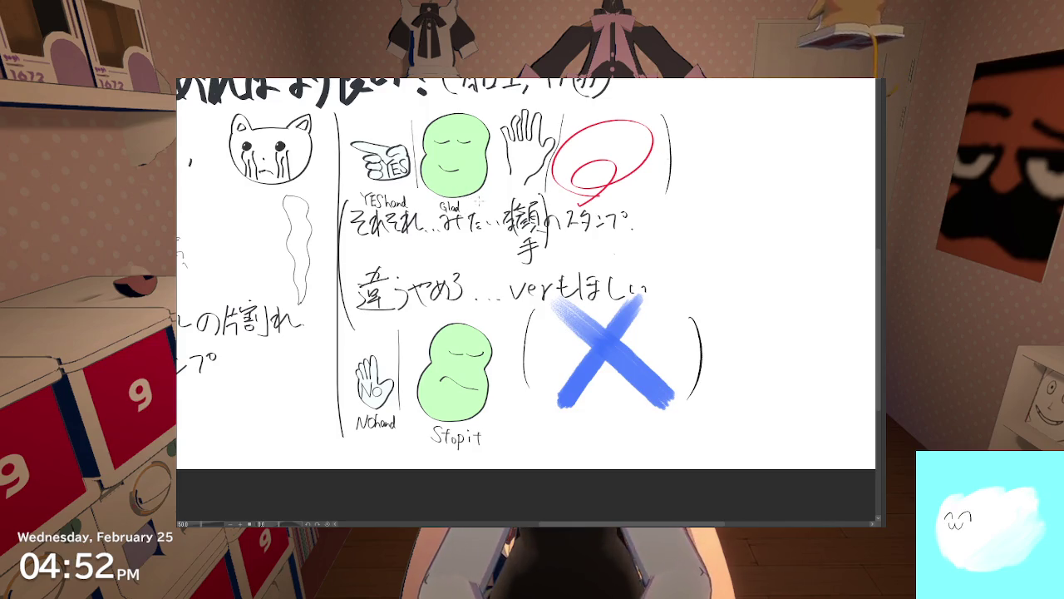
scroll(479, 200, "up", 1)
scroll(482, 216, "up", 2)
scroll(500, 330, "up", 1)
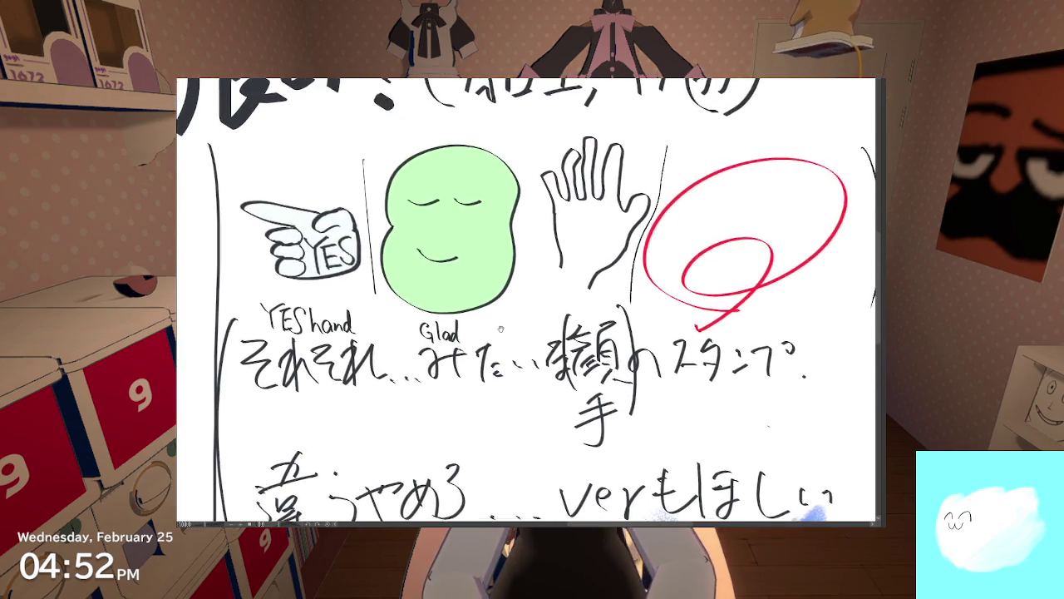
scroll(501, 330, "down", 2)
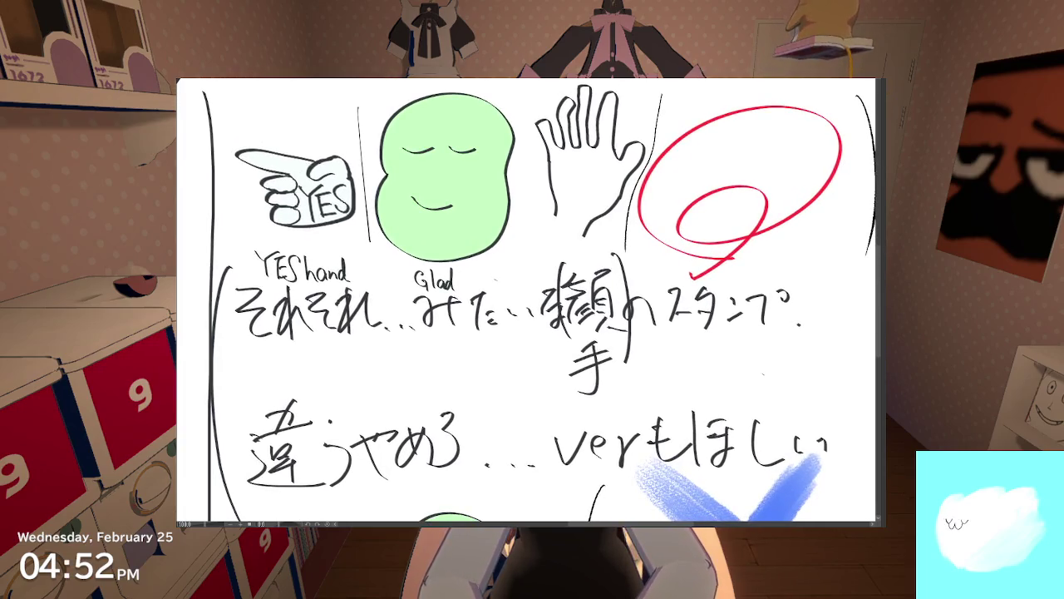
left_click_drag(505, 354, 504, 349)
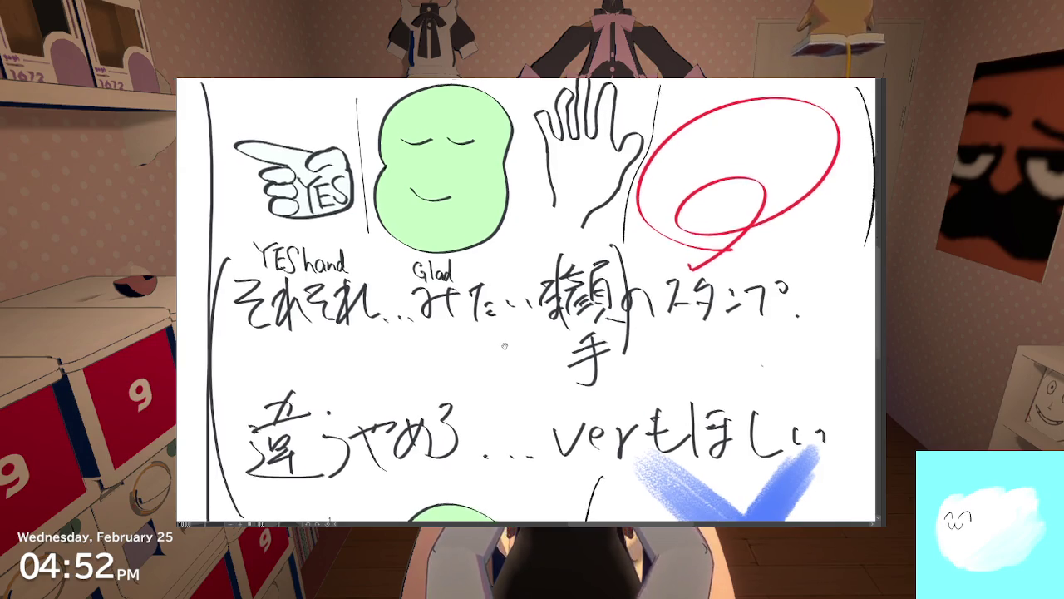
scroll(505, 349, "down", 3)
scroll(511, 337, "down", 3)
scroll(519, 324, "down", 1)
scroll(524, 317, "down", 2)
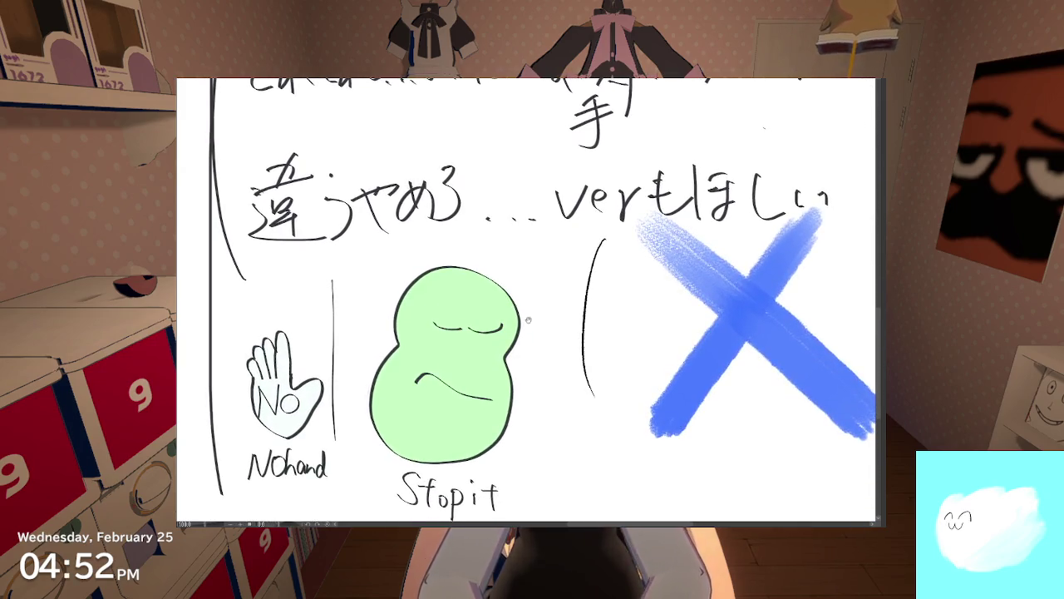
mouse_move(525, 317)
left_mouse_down()
mouse_move(522, 303)
mouse_move(334, 326)
left_mouse_up()
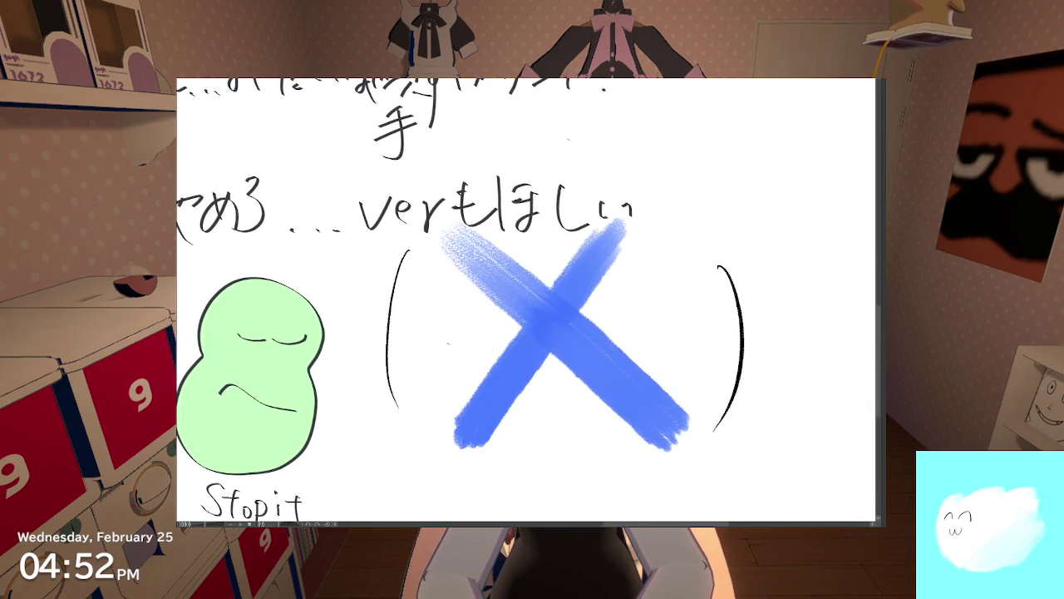
left_click_drag(401, 325, 516, 282)
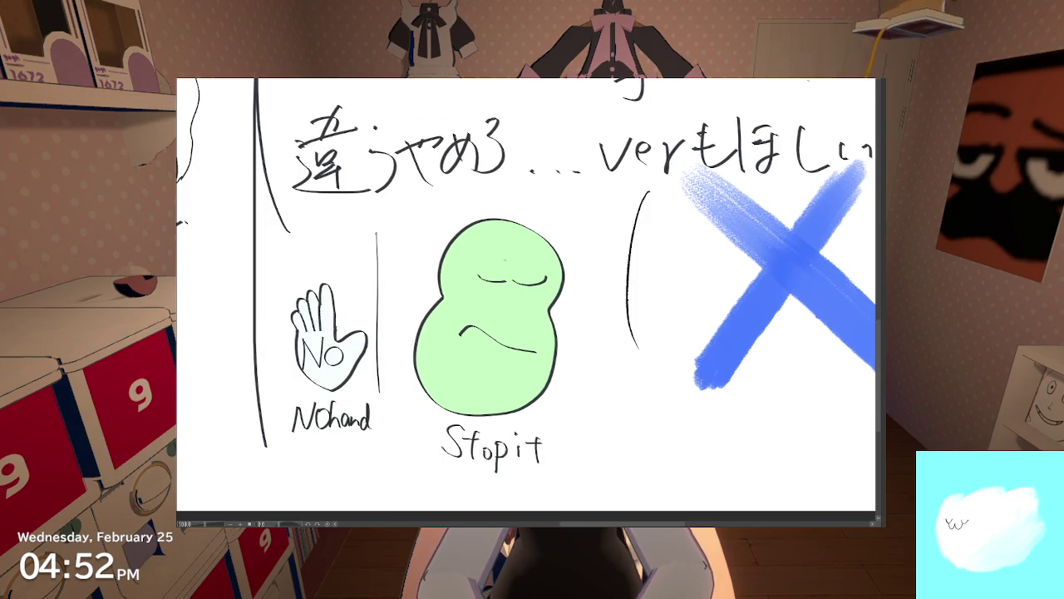
Step: Zoom in and draw two small nostrils above the Stopit bean's mouth
scroll(508, 264, "up", 2)
scroll(472, 260, "up", 1)
left_click_drag(471, 260, 496, 269)
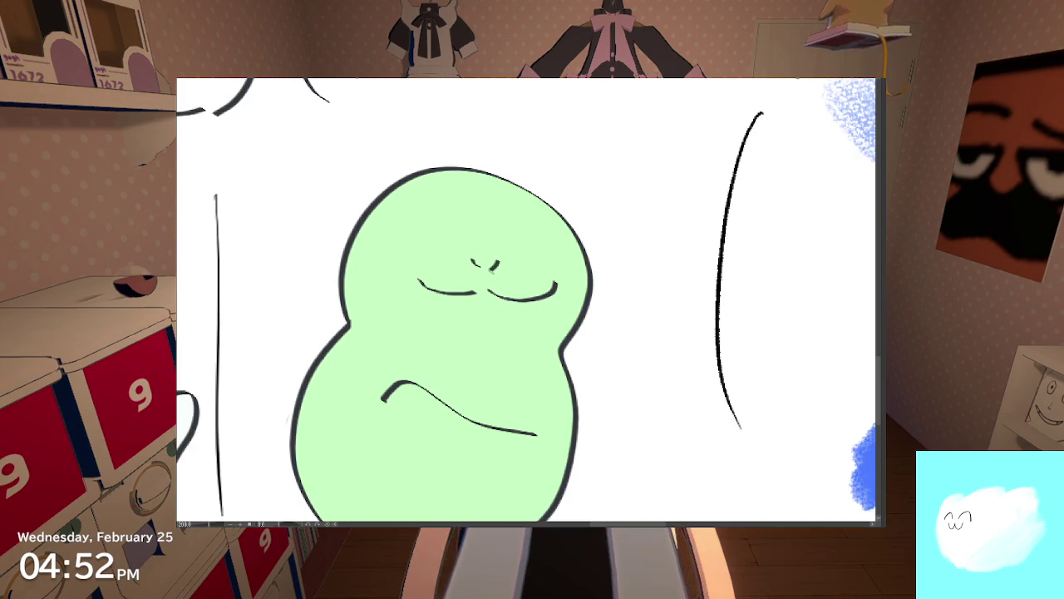
scroll(483, 250, "down", 1)
scroll(480, 236, "down", 1)
scroll(480, 237, "up", 3)
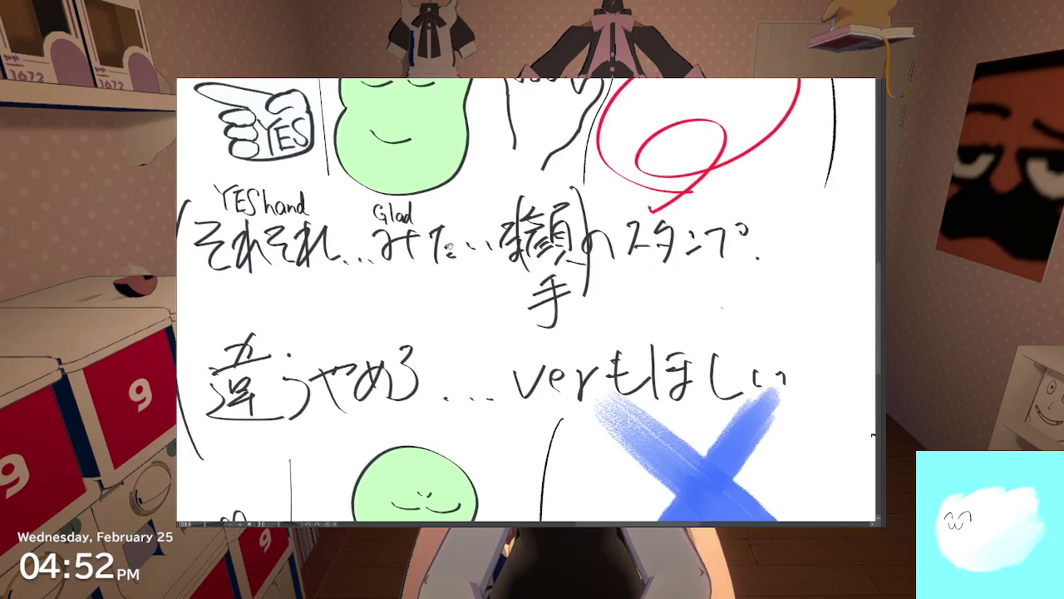
scroll(499, 291, "up", 3)
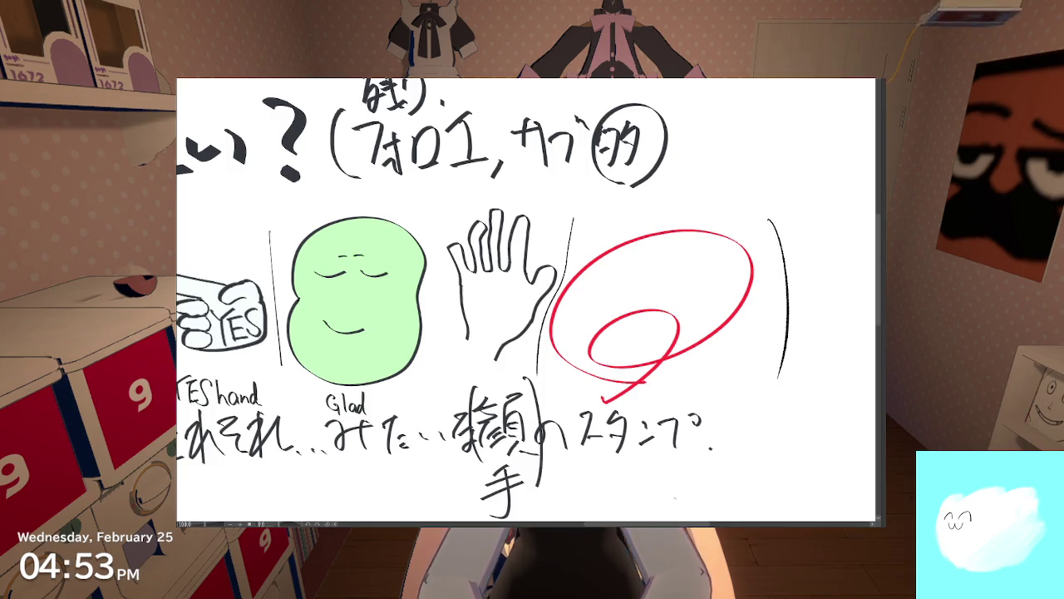
Step: Zoom out to the full page, then back in on the Stopit and No hand area
key("ctrl+minus")
key("ctrl+minus")
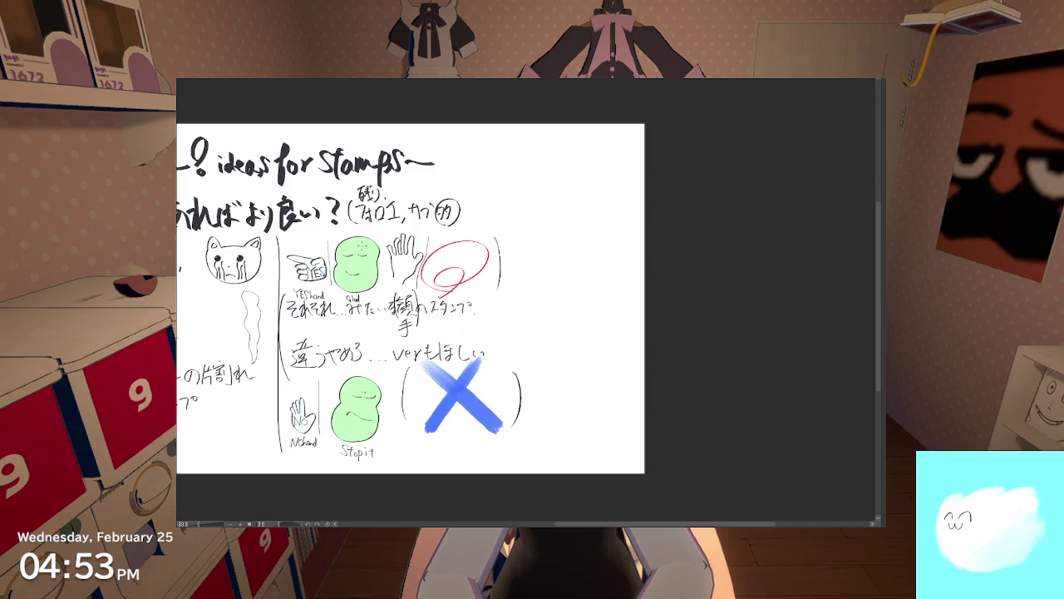
key("ctrl+plus")
scroll(528, 299, "down", 3)
scroll(528, 300, "down", 3)
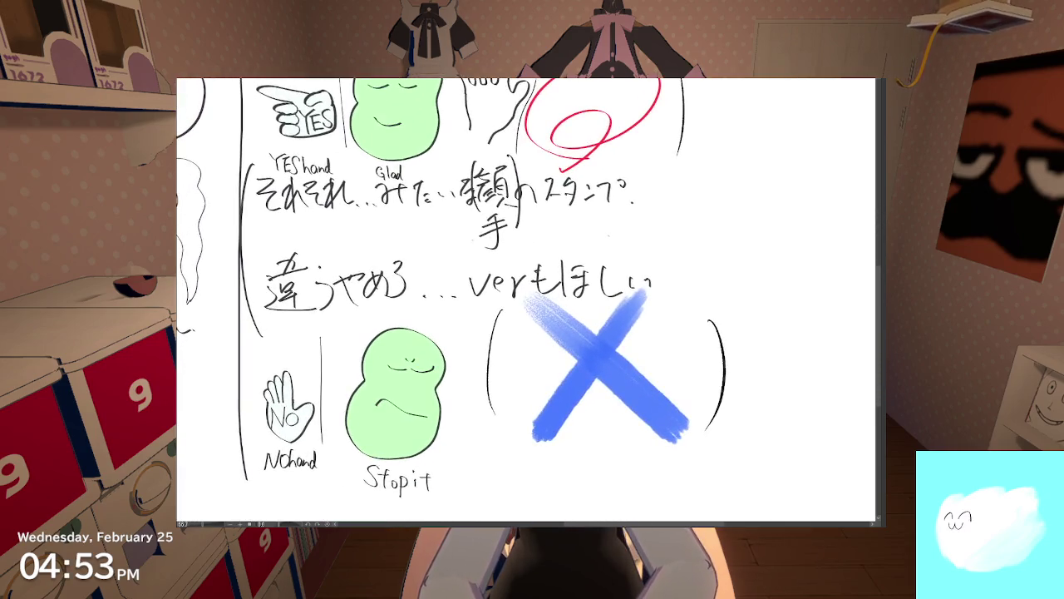
scroll(528, 299, "down", 2)
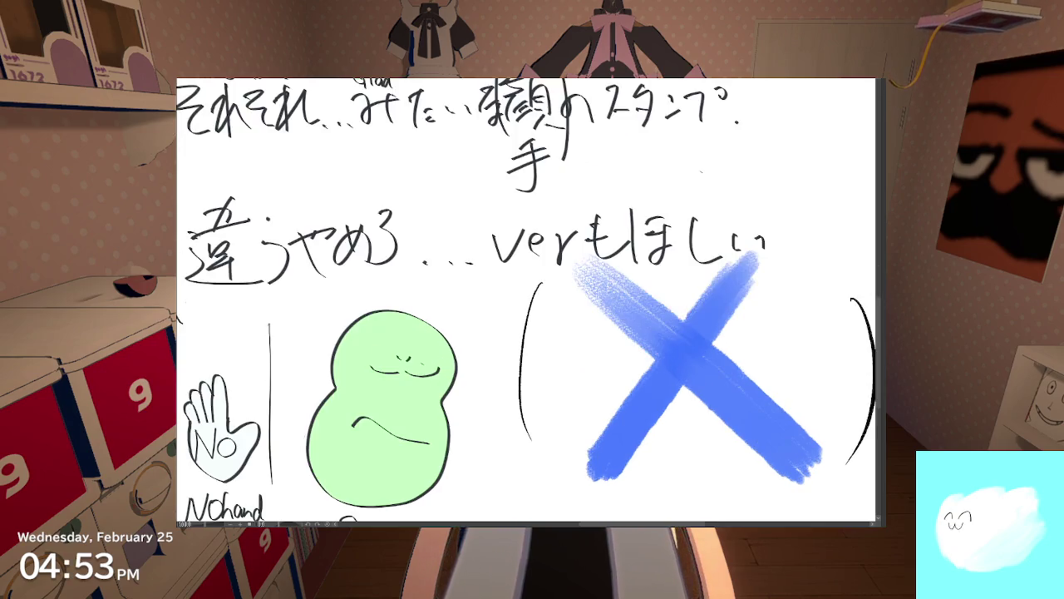
key("ctrl+plus")
scroll(456, 310, "down", 1)
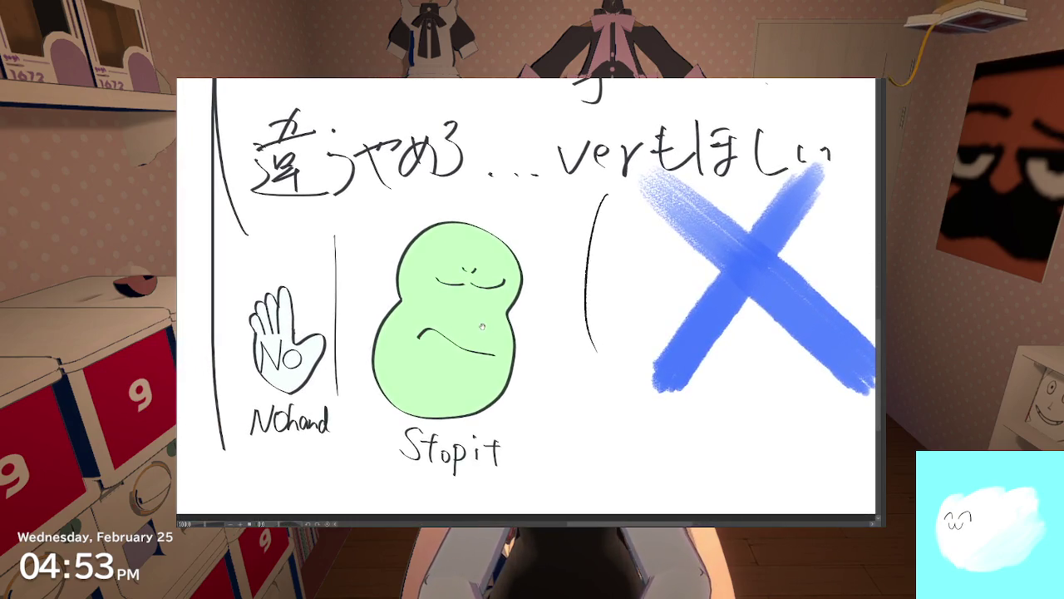
scroll(386, 336, "up", 1)
scroll(374, 324, "up", 2)
scroll(358, 308, "up", 2)
scroll(486, 289, "up", 1)
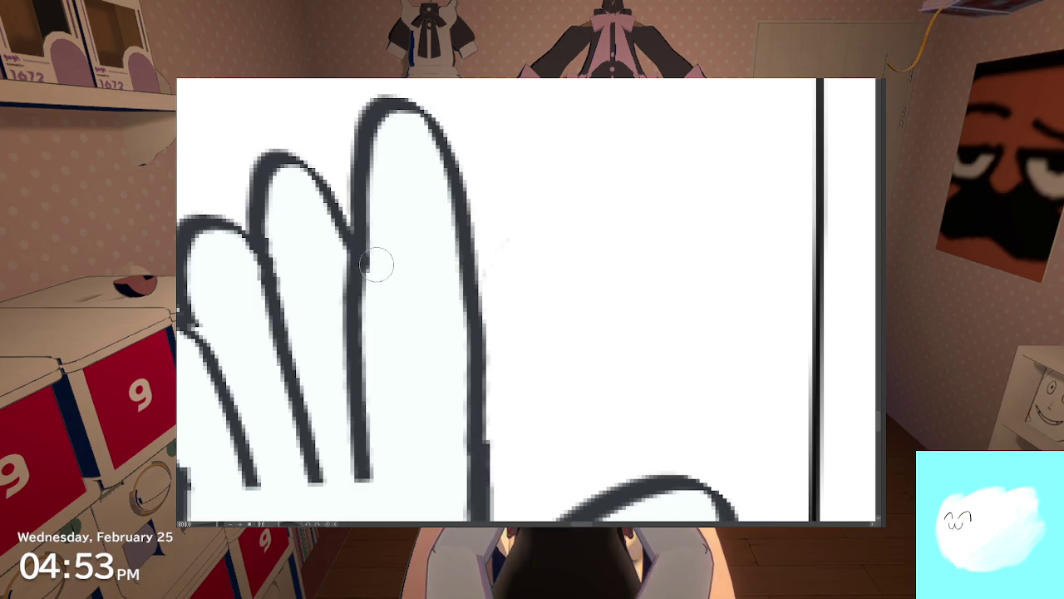
scroll(364, 330, "down", 2)
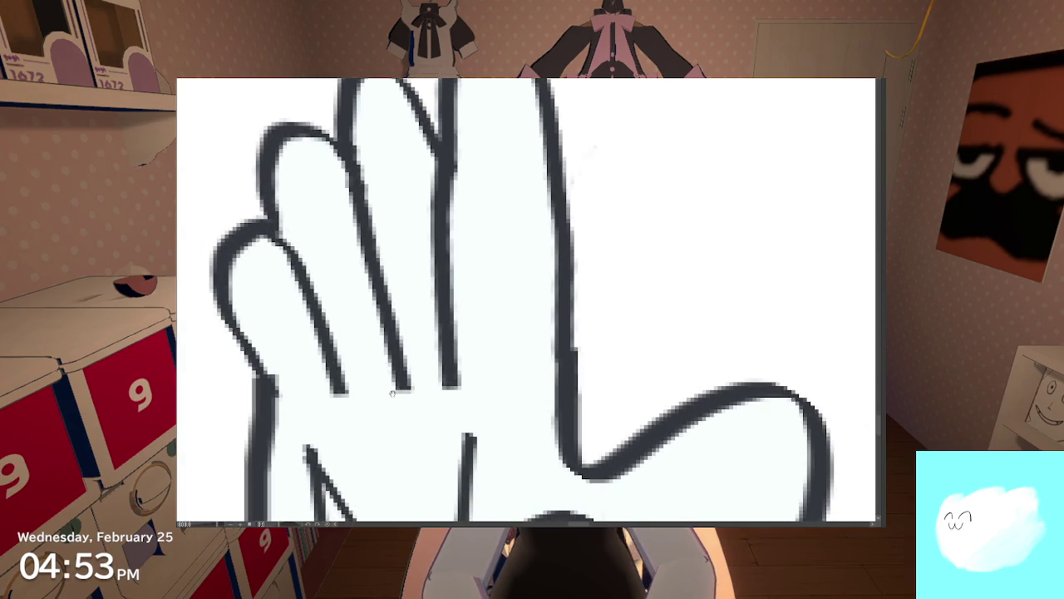
scroll(388, 384, "down", 1)
scroll(399, 386, "down", 1)
scroll(416, 389, "down", 1)
scroll(440, 393, "down", 1)
scroll(482, 380, "down", 1)
scroll(524, 367, "down", 1)
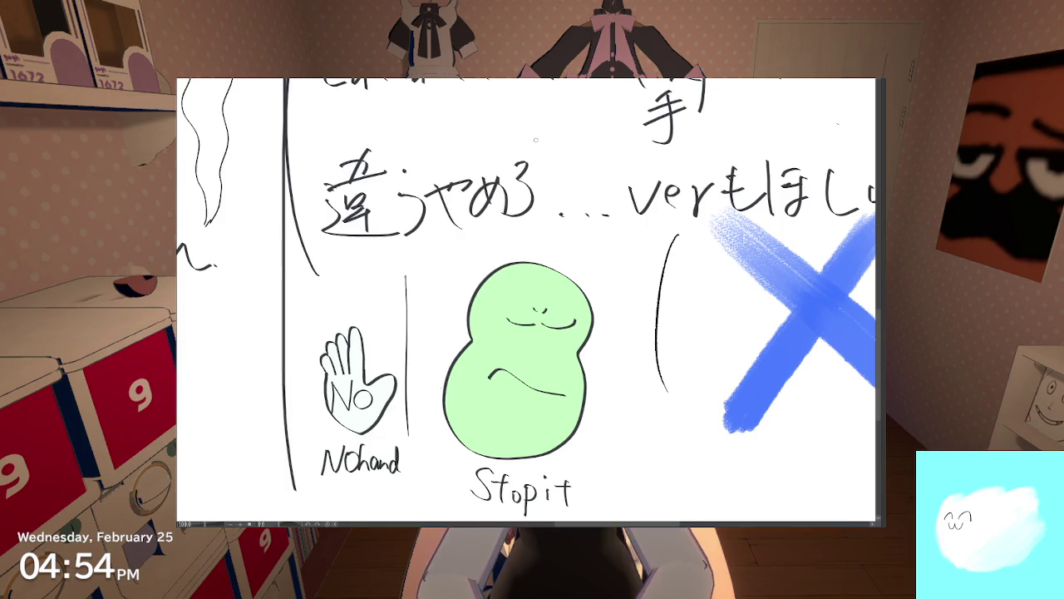
Step: Pan the sheet to bring the YES row drawings above into view
scroll(535, 139, "down", 3)
left_click_drag(525, 258, 433, 366)
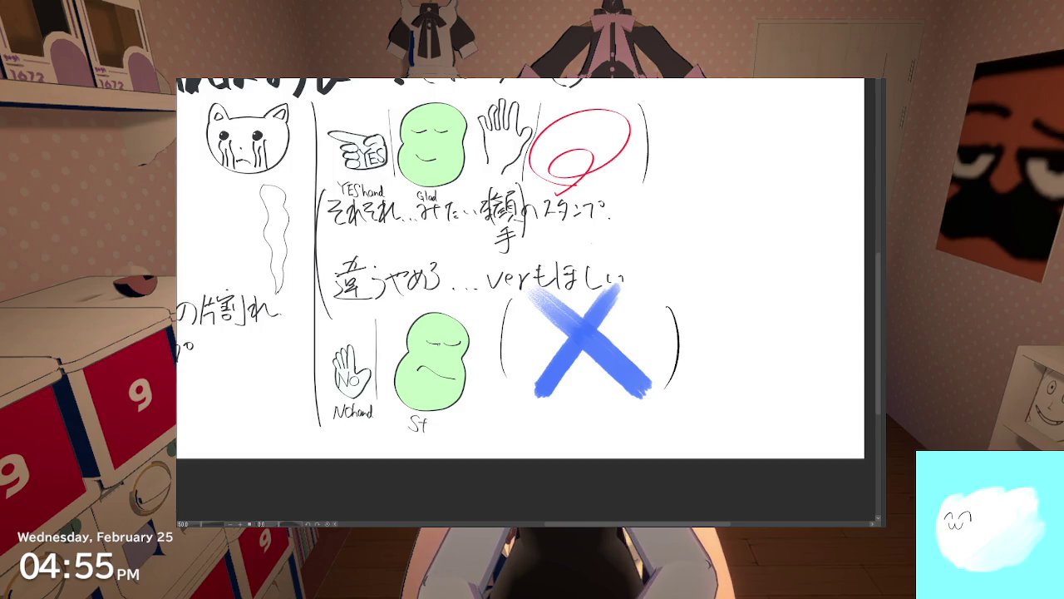
scroll(411, 330, "up", 2)
scroll(437, 341, "up", 2)
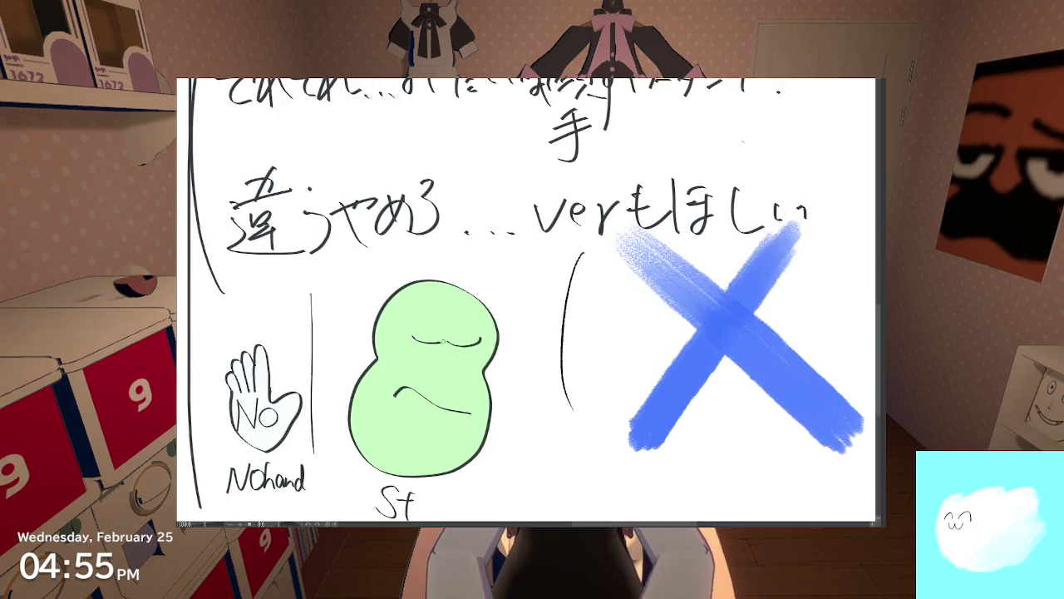
scroll(443, 340, "down", 2)
left_click_drag(444, 336, 418, 380)
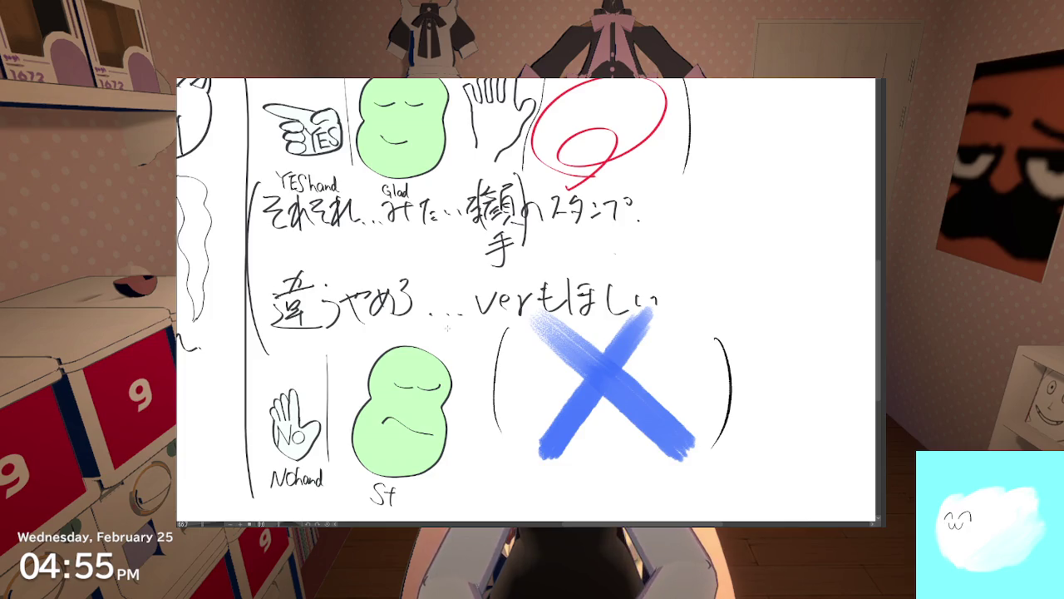
Step: Undo and redo the NOhand and St label strokes, then finish writing 'Stopit'
key("ctrl+z")
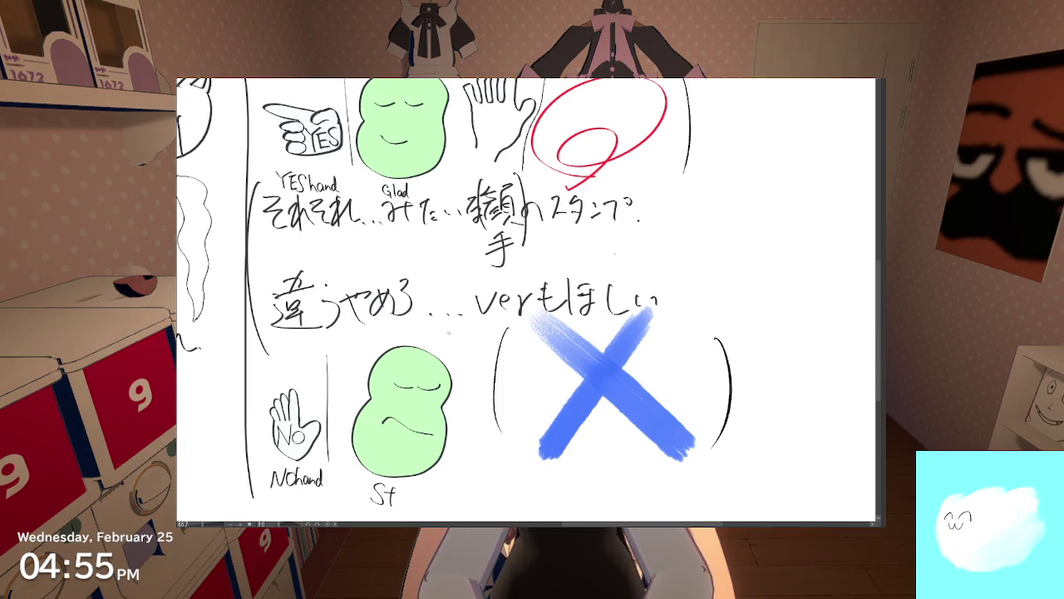
scroll(430, 340, "up", 2)
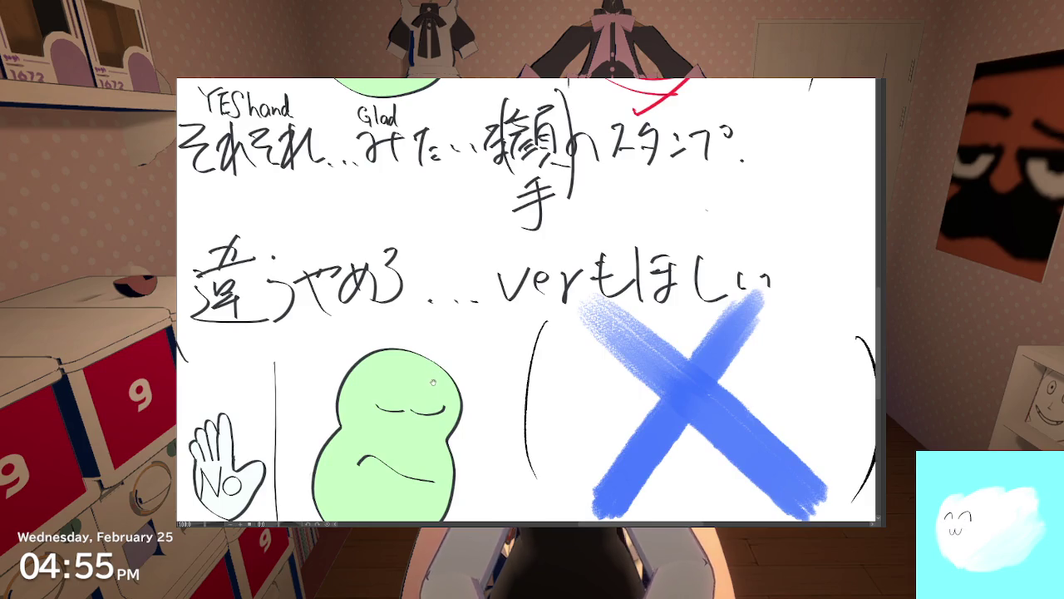
key("ctrl+y")
scroll(432, 379, "down", 3)
scroll(432, 313, "down", 2)
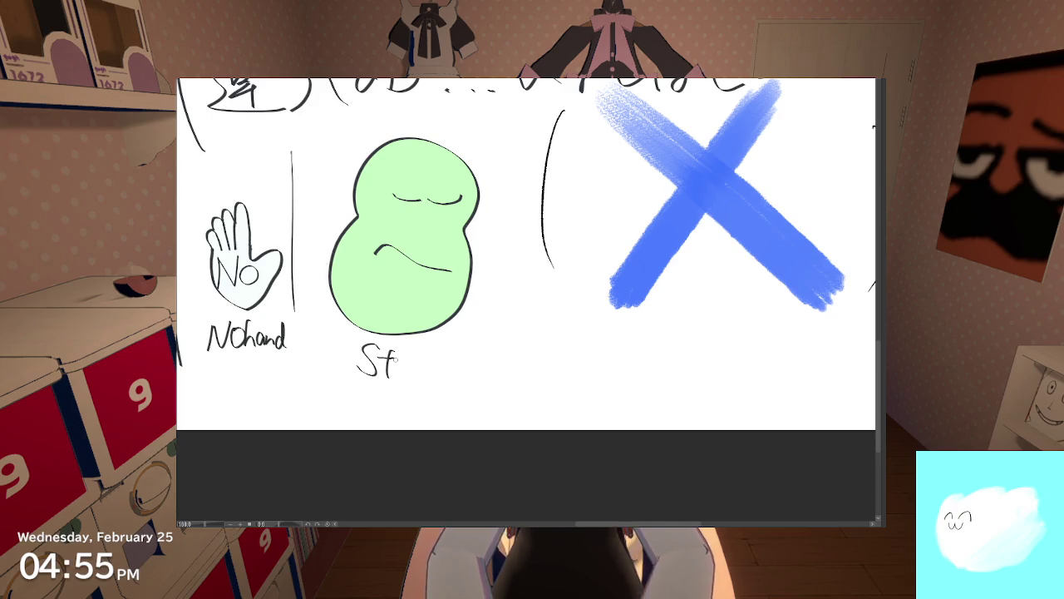
scroll(440, 349, "down", 5)
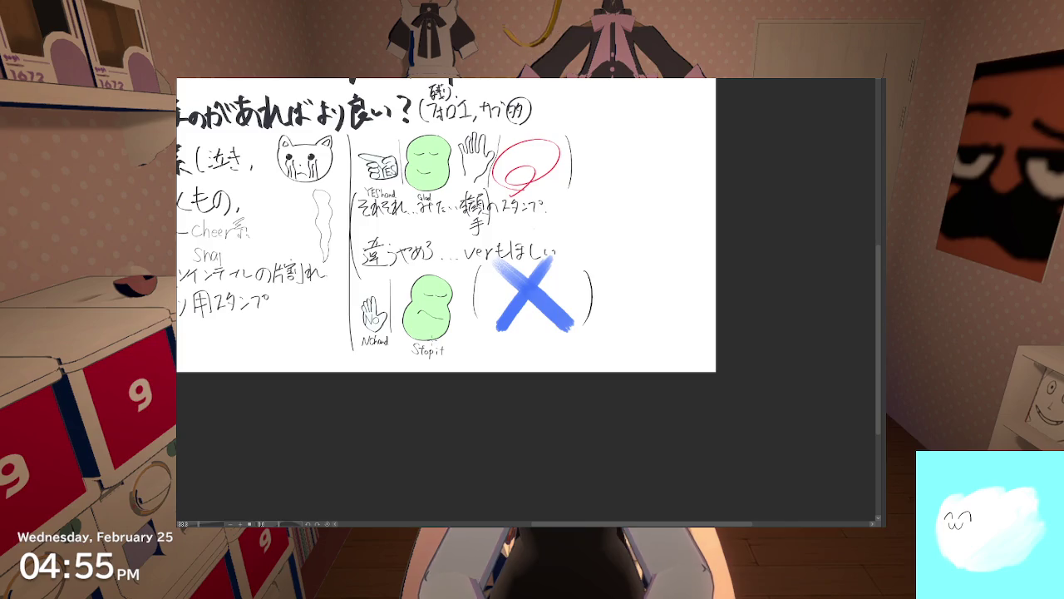
scroll(485, 323, "up", 2)
scroll(484, 323, "up", 2)
scroll(485, 323, "up", 2)
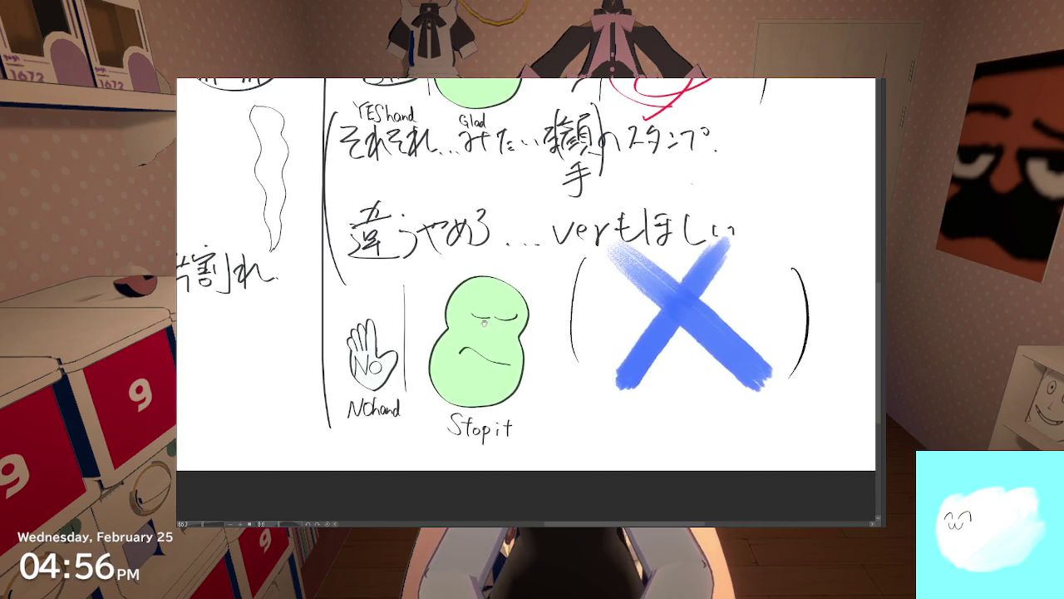
scroll(484, 323, "down", 2)
scroll(488, 365, "up", 2)
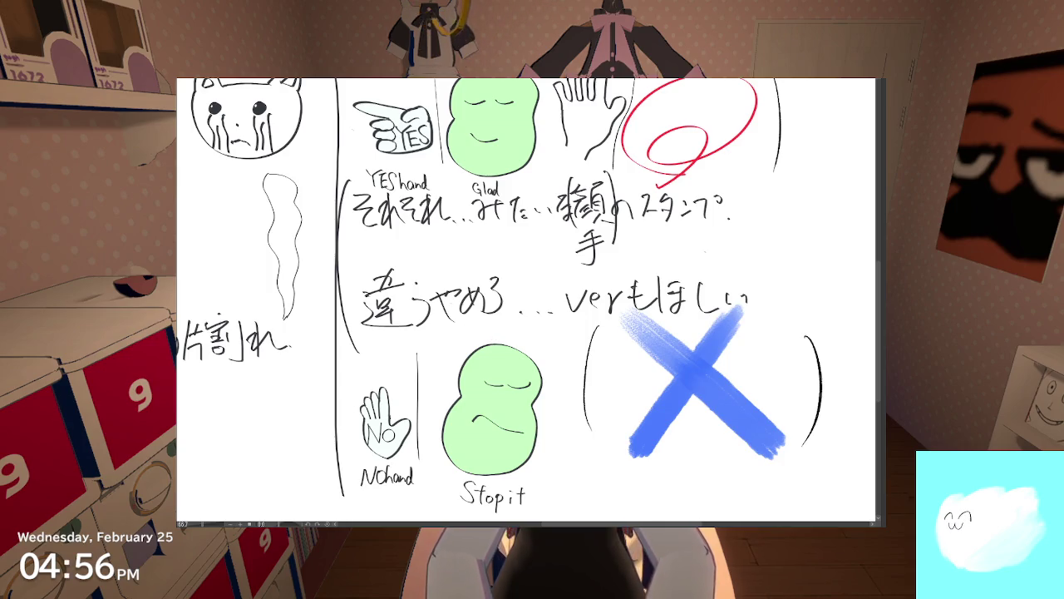
scroll(485, 323, "down", 2)
scroll(485, 323, "down", 2)
scroll(485, 323, "up", 2)
scroll(484, 324, "up", 2)
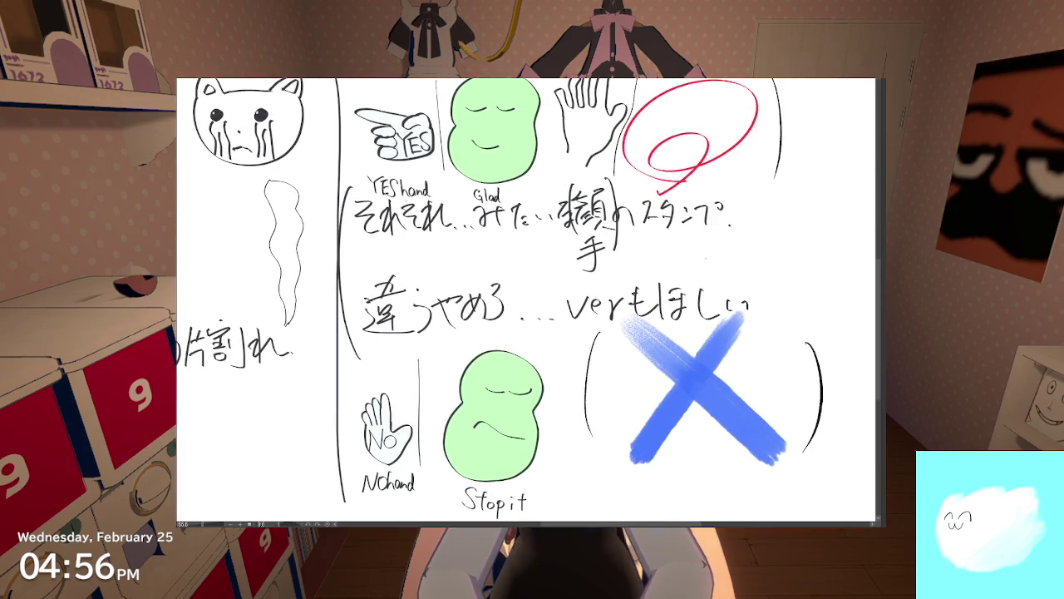
scroll(525, 300, "right", 1)
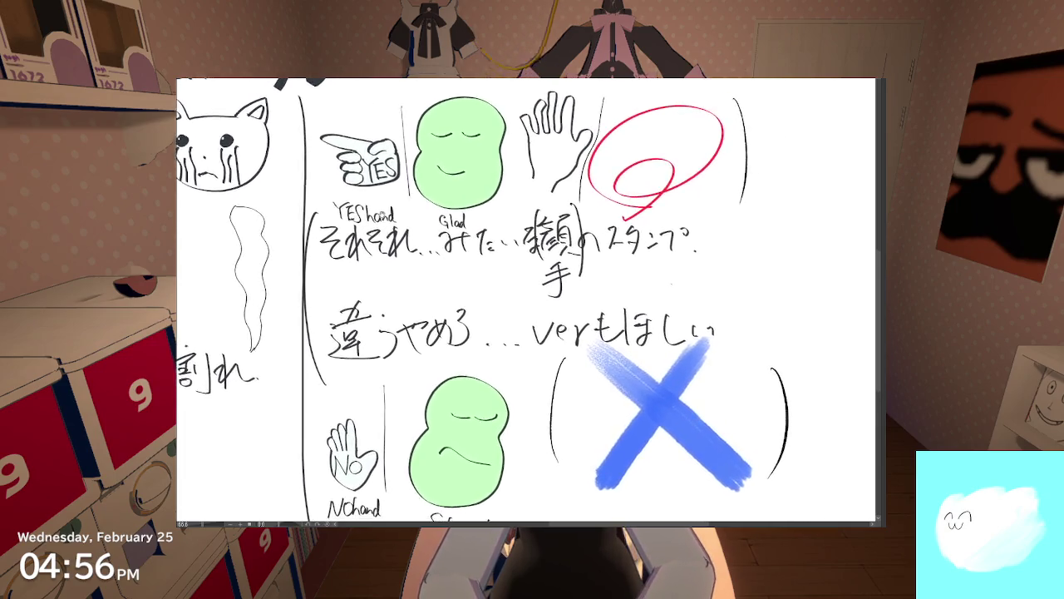
scroll(526, 300, "right", 2)
scroll(525, 299, "right", 1)
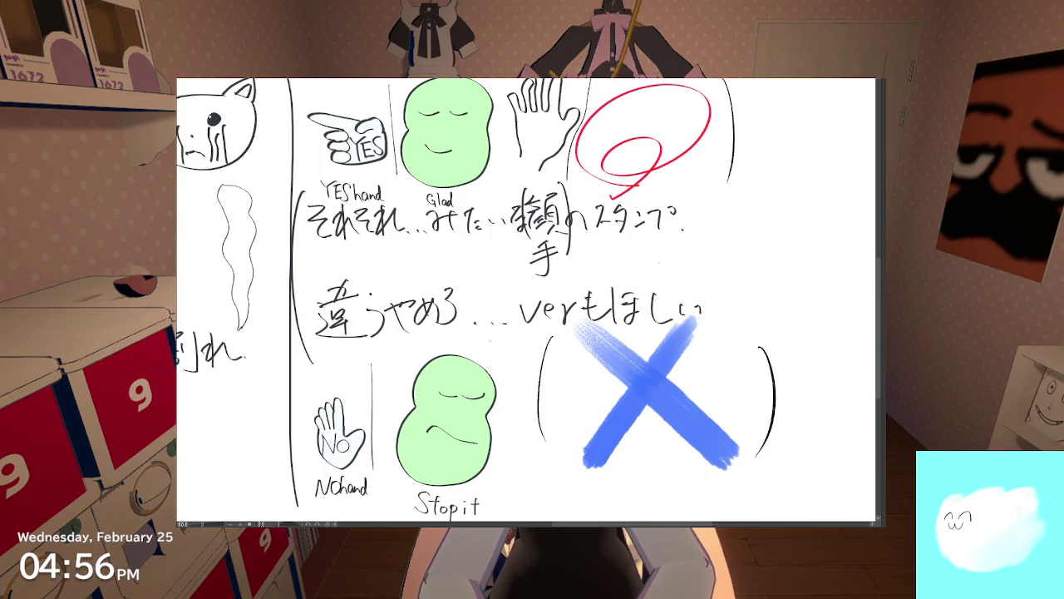
scroll(659, 263, "down", 2)
scroll(431, 411, "up", 2)
scroll(431, 410, "up", 1)
scroll(431, 411, "up", 2)
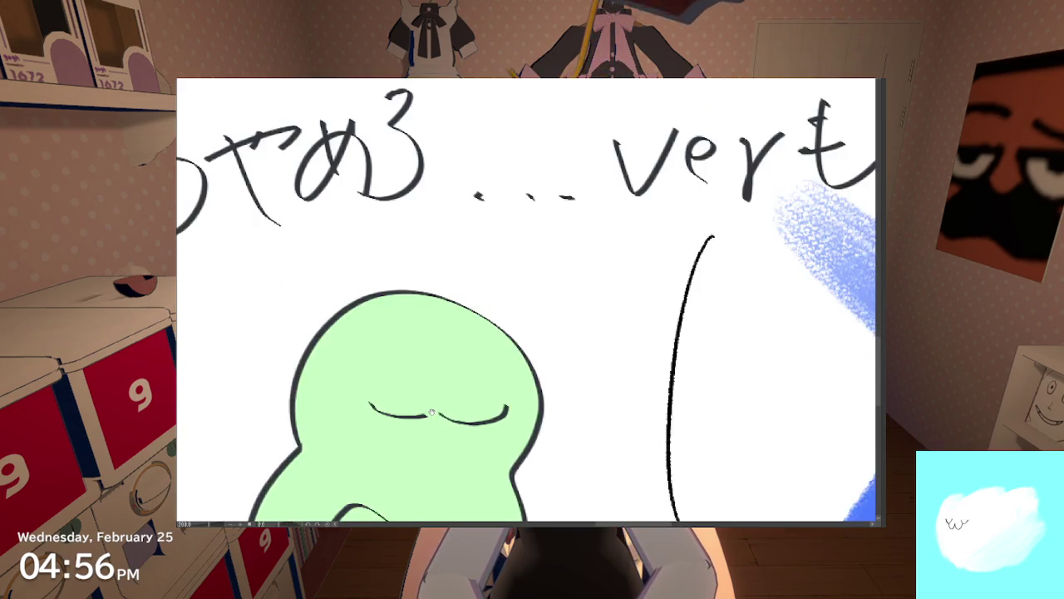
Step: Center the Stopit bean's face and add a small stroke above its closed eyes
left_click_drag(432, 411, 385, 375)
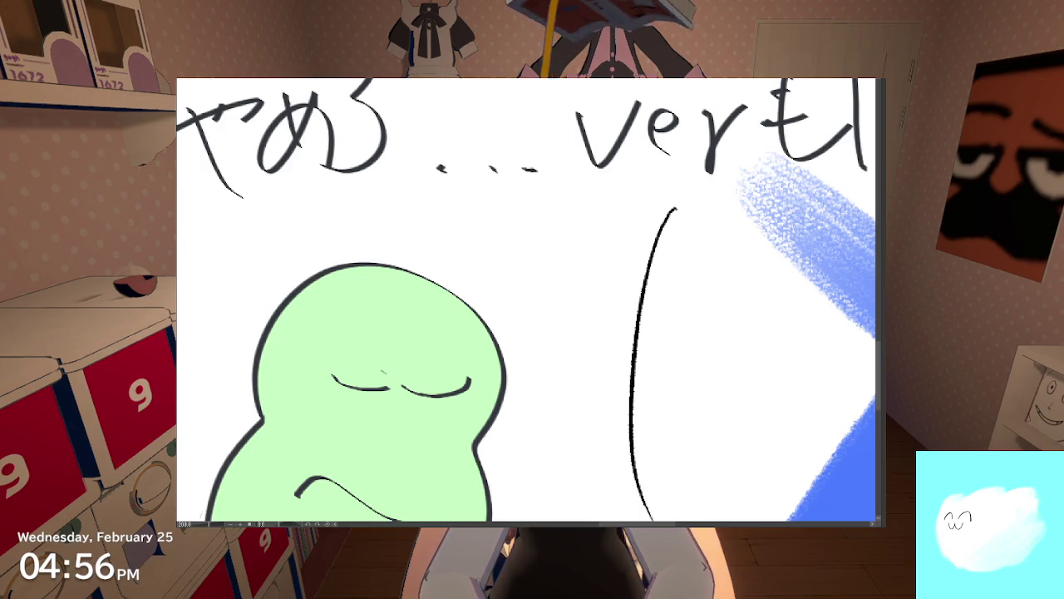
left_click_drag(407, 357, 412, 363)
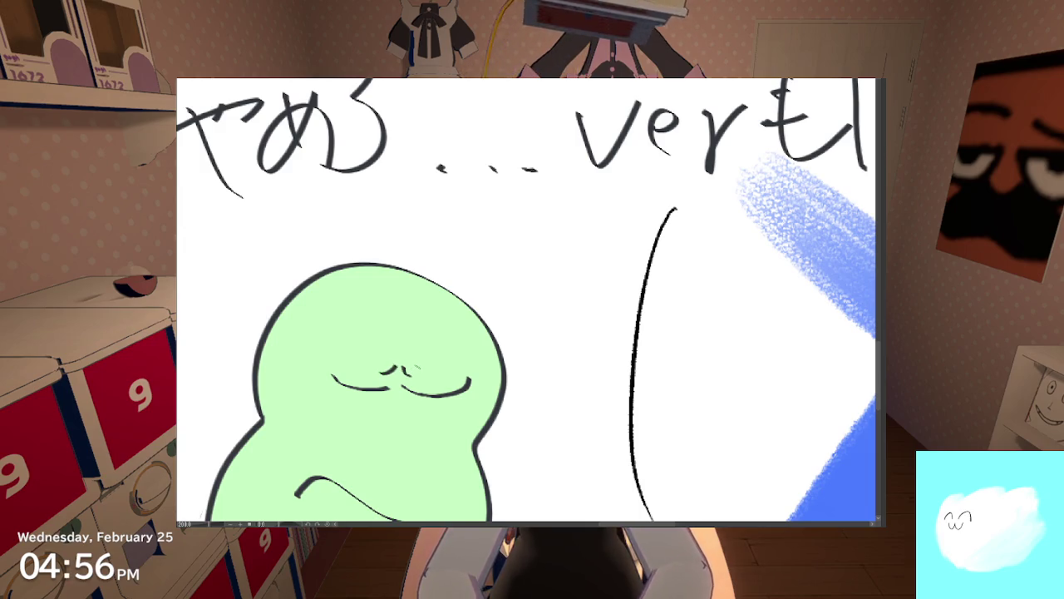
scroll(374, 395, "down", 2)
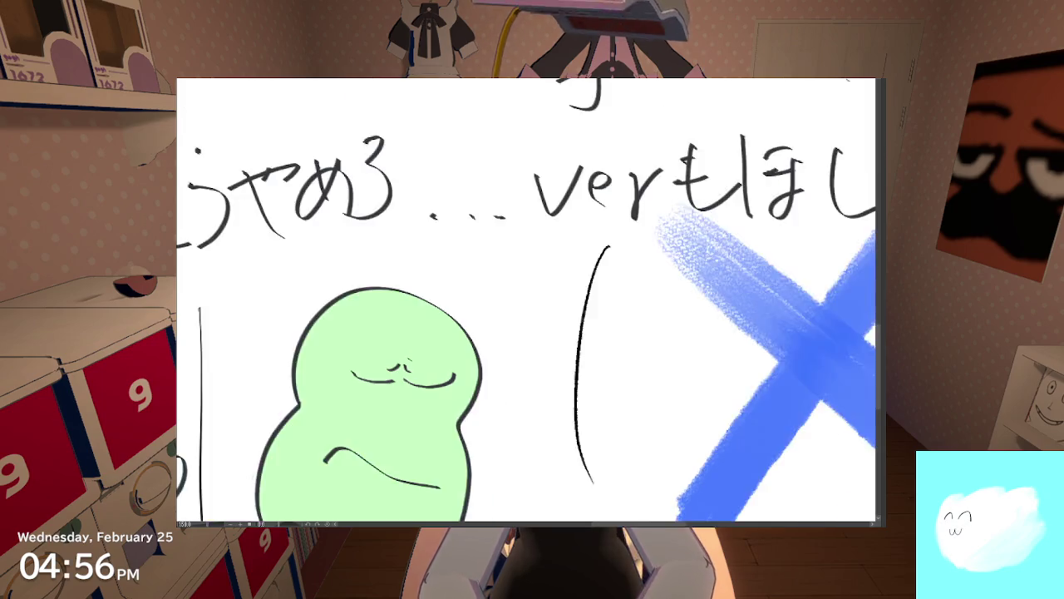
scroll(375, 395, "down", 2)
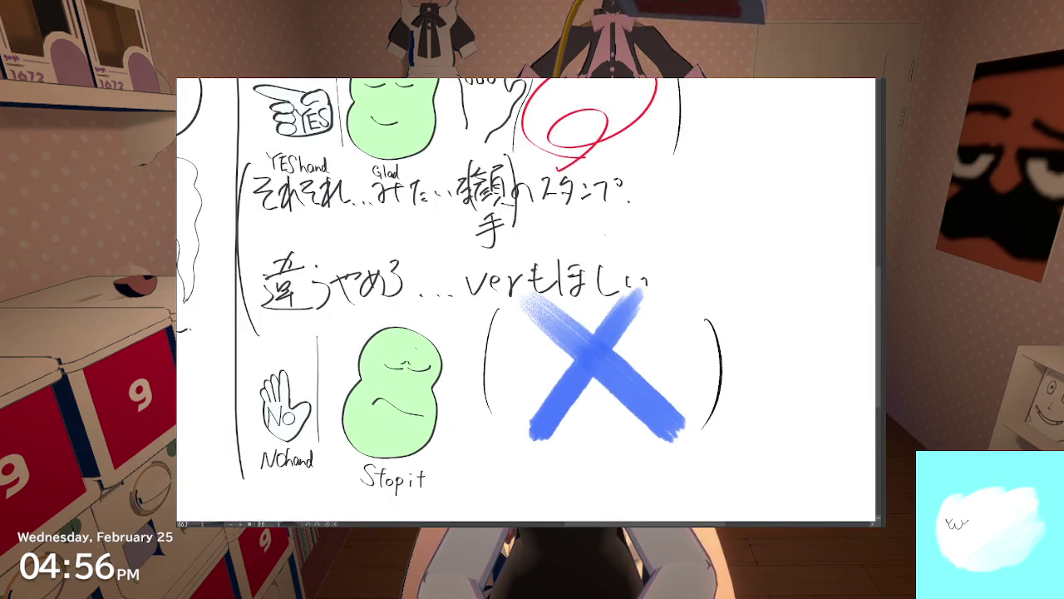
scroll(430, 306, "up", 2)
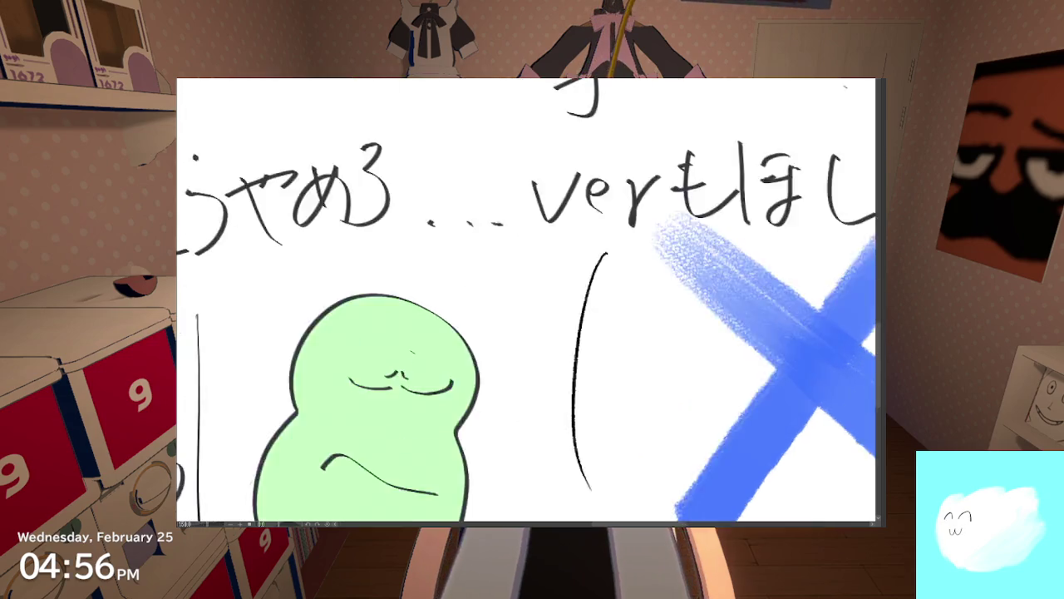
scroll(431, 306, "up", 2)
scroll(430, 306, "up", 1)
scroll(431, 306, "down", 2)
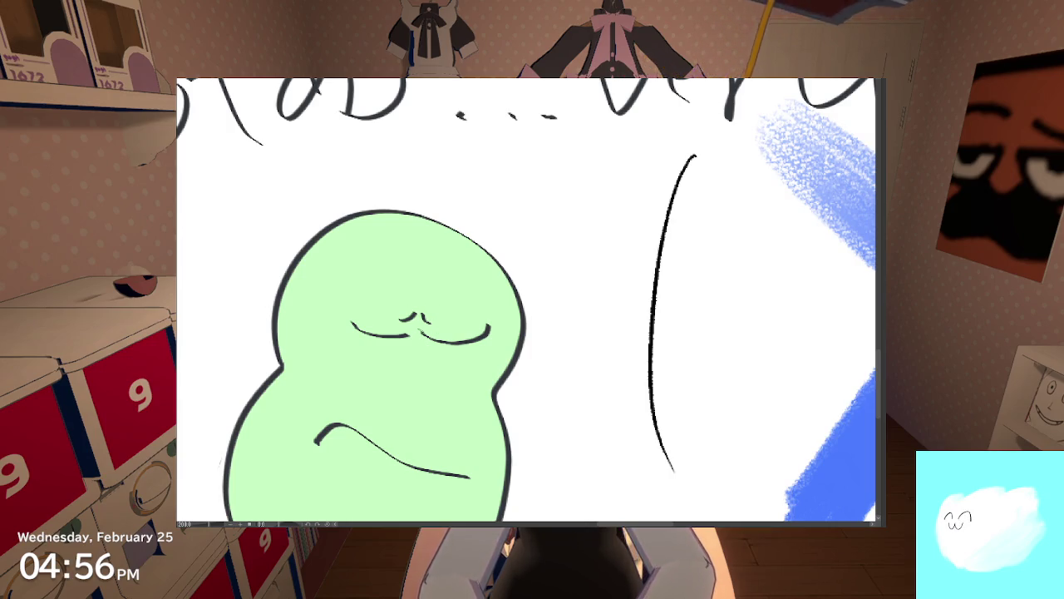
scroll(526, 299, "down", 2)
scroll(527, 300, "down", 2)
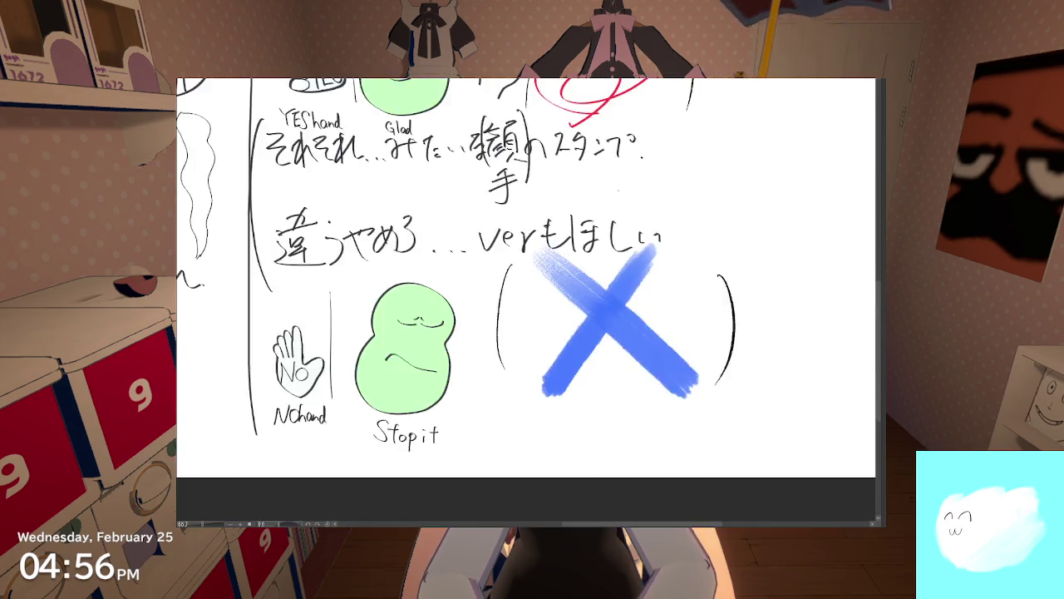
scroll(527, 299, "down", 1)
scroll(506, 288, "up", 1)
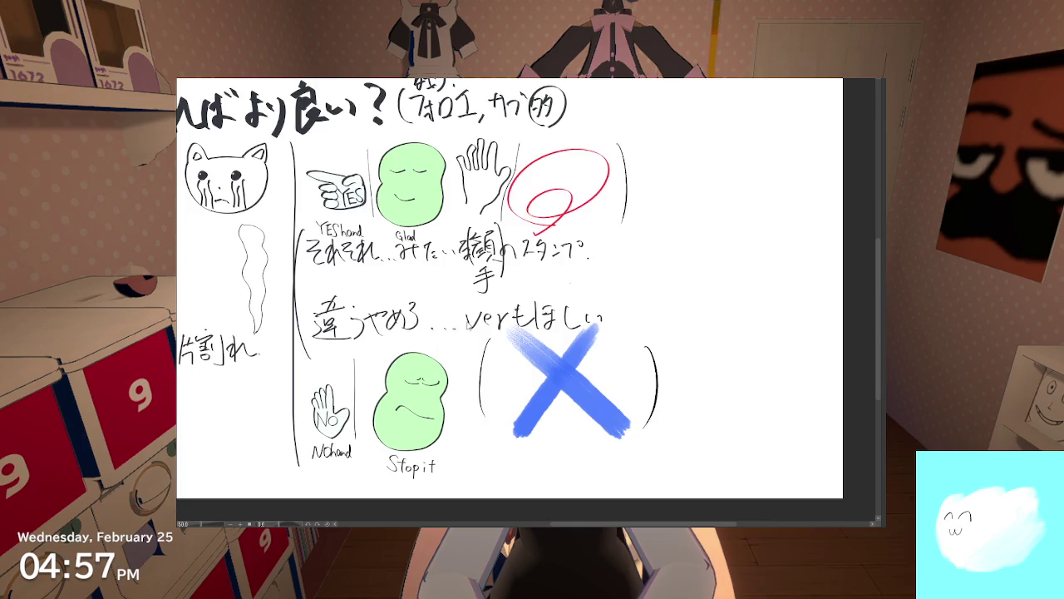
scroll(449, 319, "up", 3)
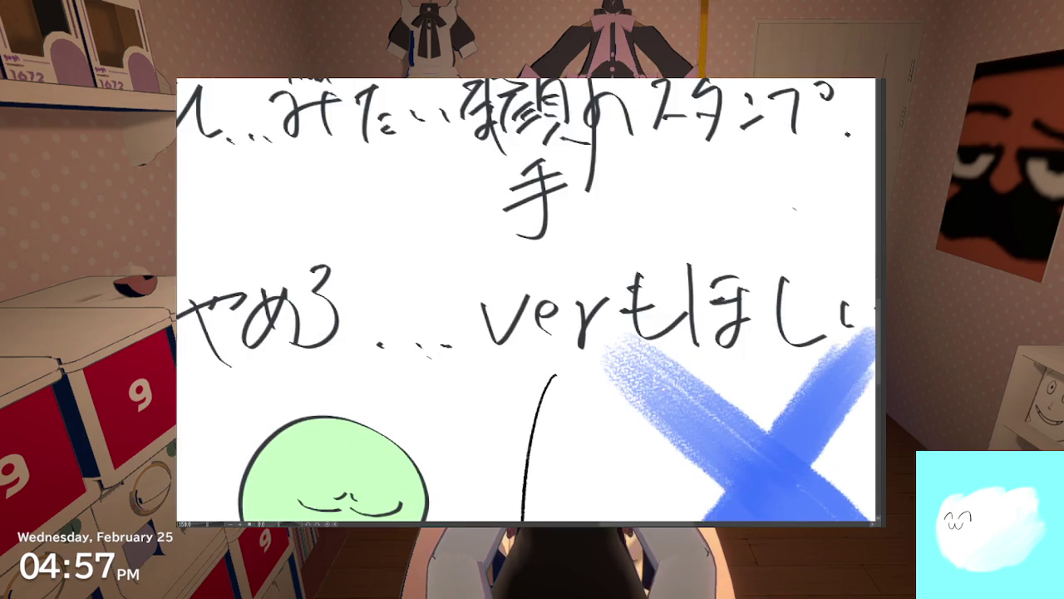
scroll(532, 299, "down", 3)
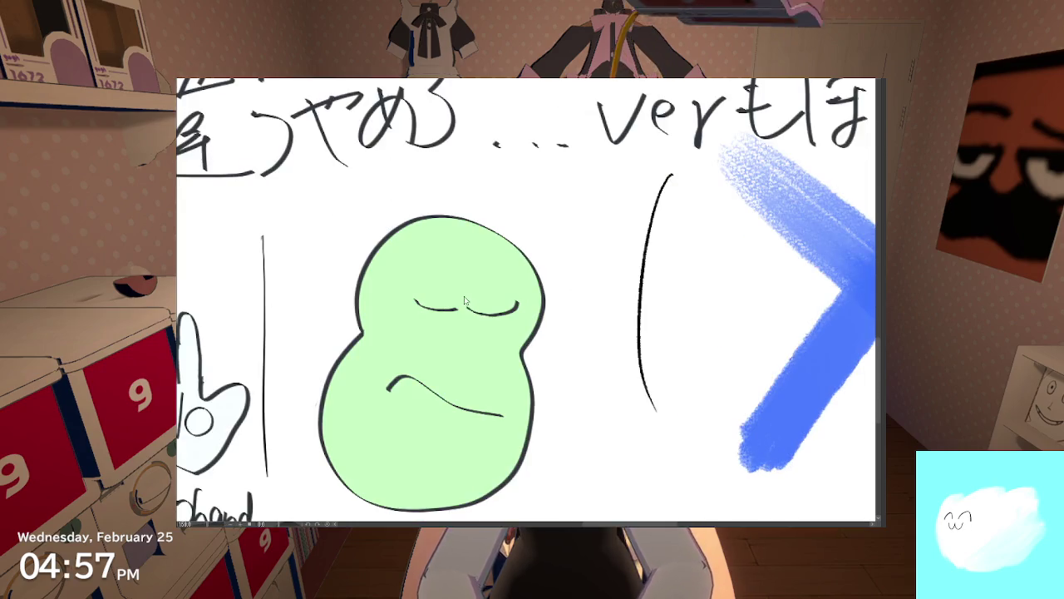
Step: Redraw the small curved mark on the Stopit bean's face
left_click_drag(456, 283, 449, 295)
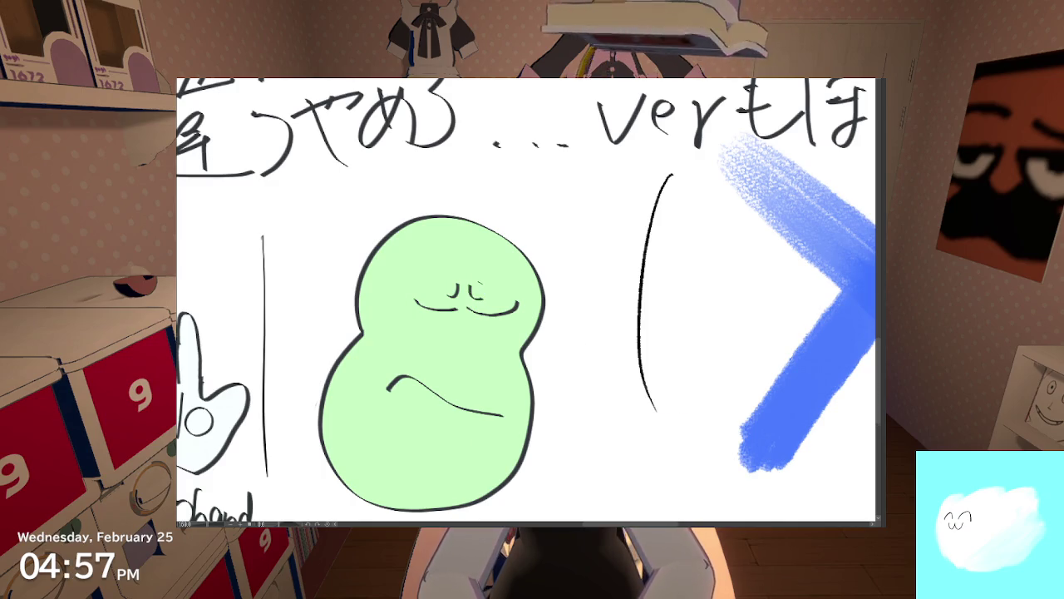
scroll(474, 261, "down", 3)
scroll(474, 261, "down", 3)
scroll(502, 268, "up", 1)
scroll(501, 269, "up", 1)
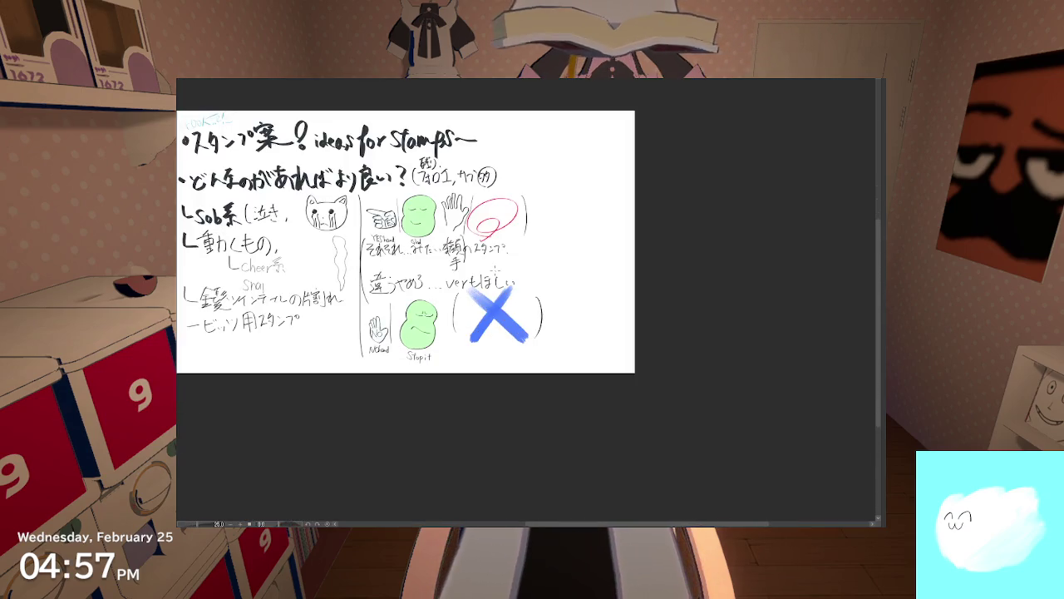
scroll(502, 268, "down", 1)
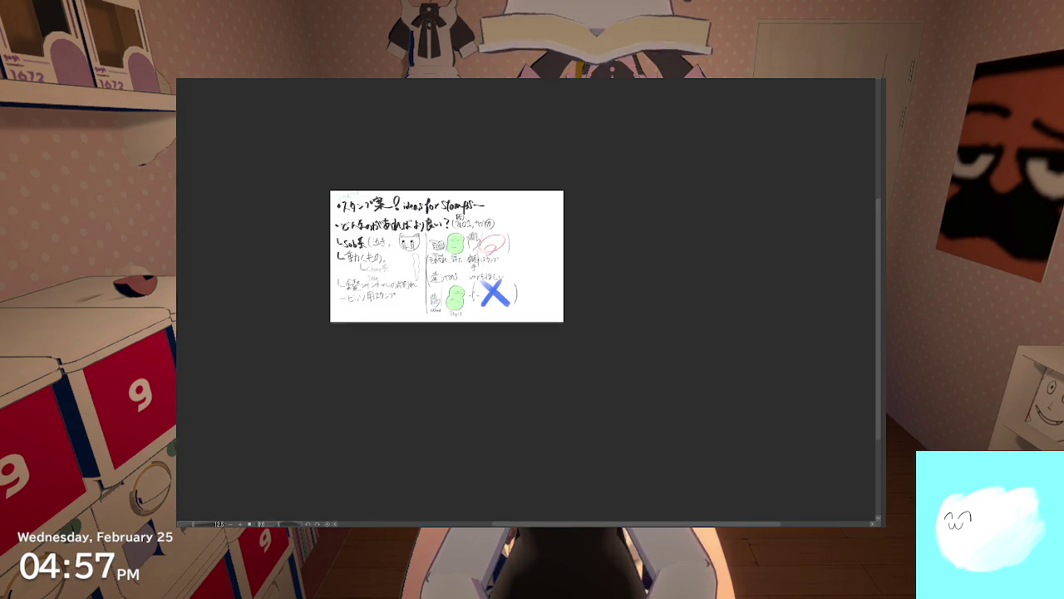
scroll(473, 295, "up", 1)
scroll(472, 293, "down", 1)
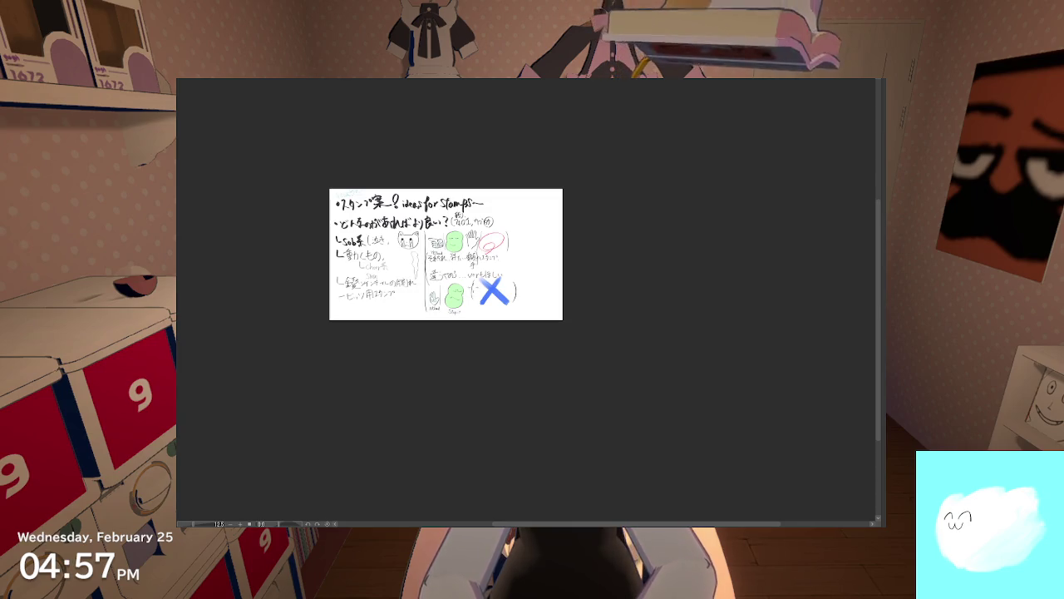
scroll(468, 288, "up", 1)
scroll(469, 287, "up", 2)
scroll(525, 341, "down", 1)
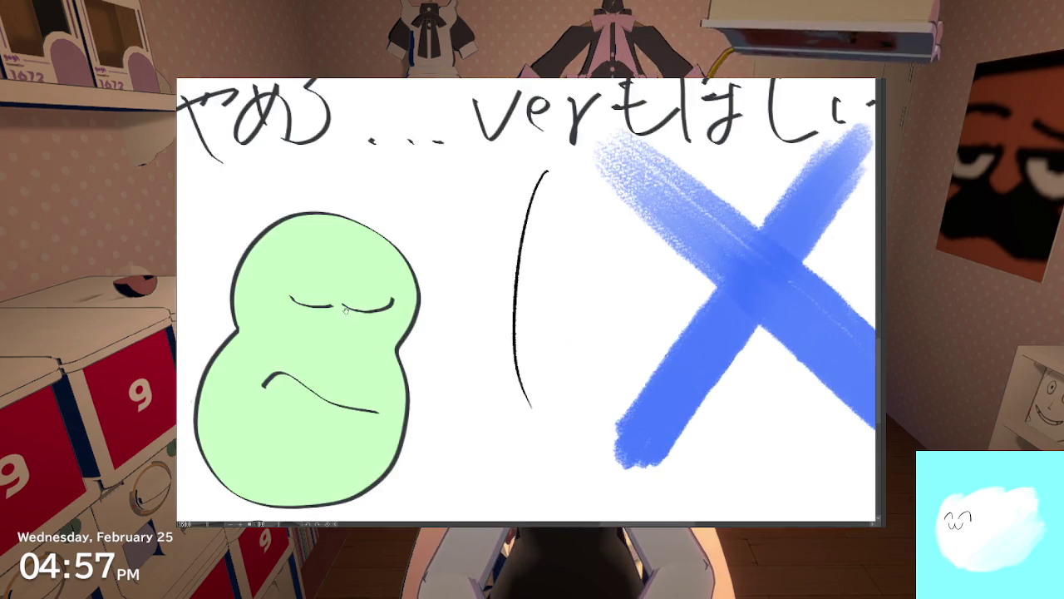
scroll(525, 341, "down", 1)
scroll(526, 340, "down", 1)
scroll(479, 290, "down", 1)
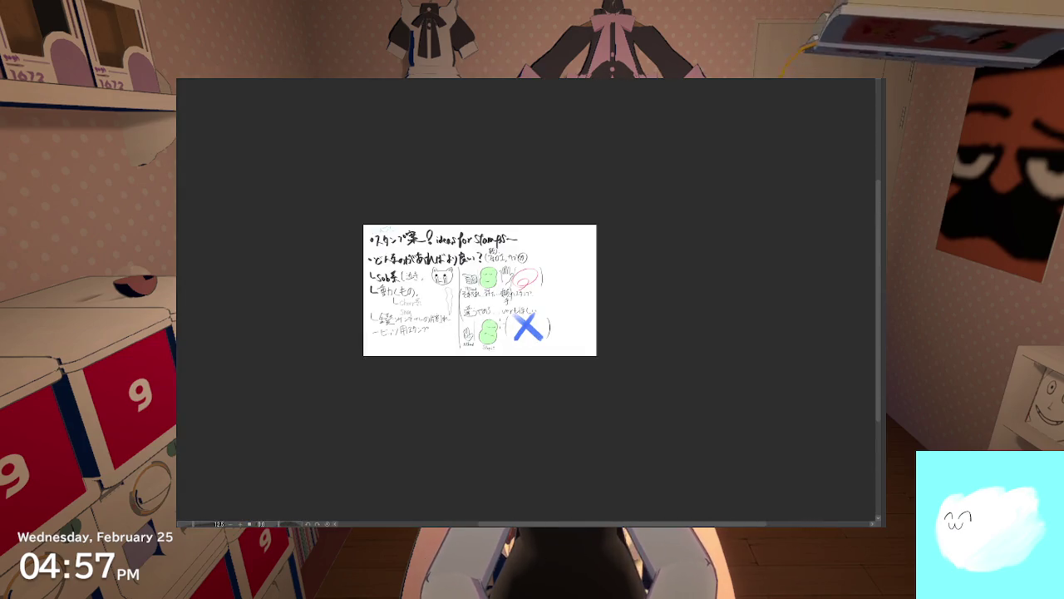
scroll(499, 324, "up", 1)
scroll(499, 324, "up", 2)
scroll(499, 324, "up", 1)
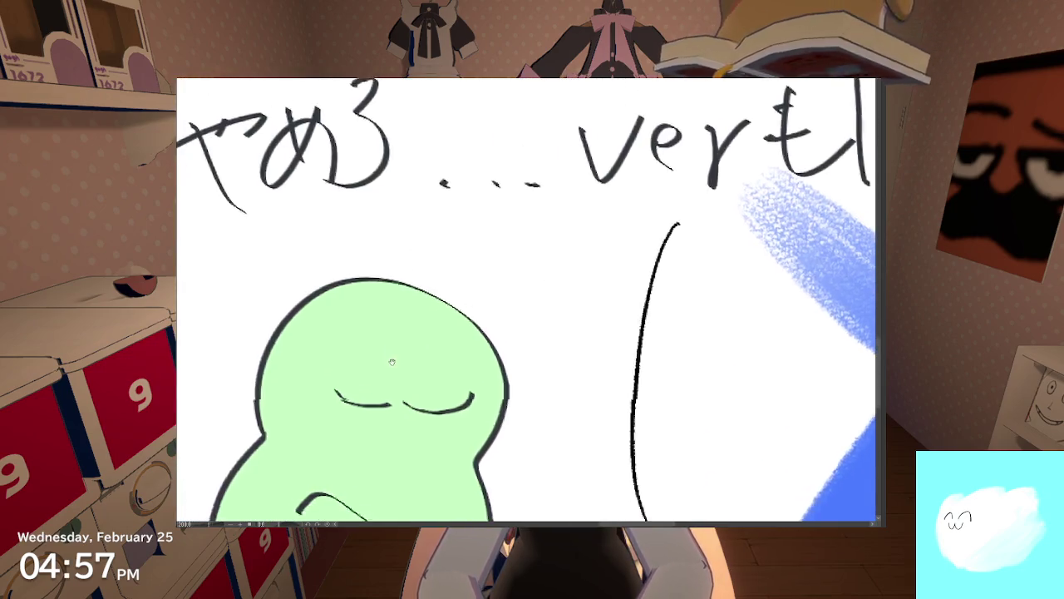
scroll(508, 283, "up", 1)
scroll(508, 283, "down", 1)
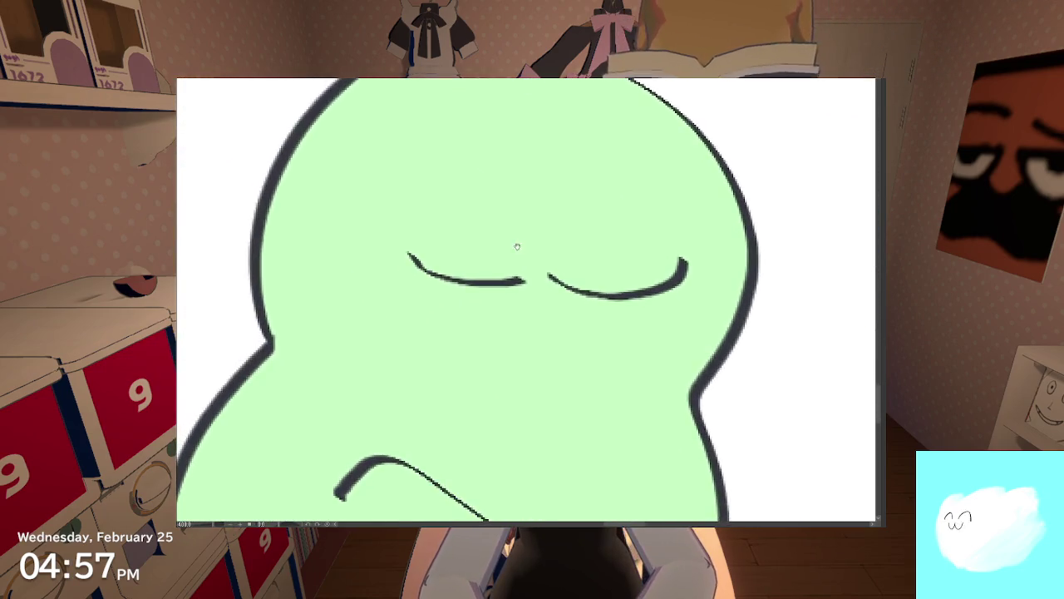
scroll(510, 233, "down", 1)
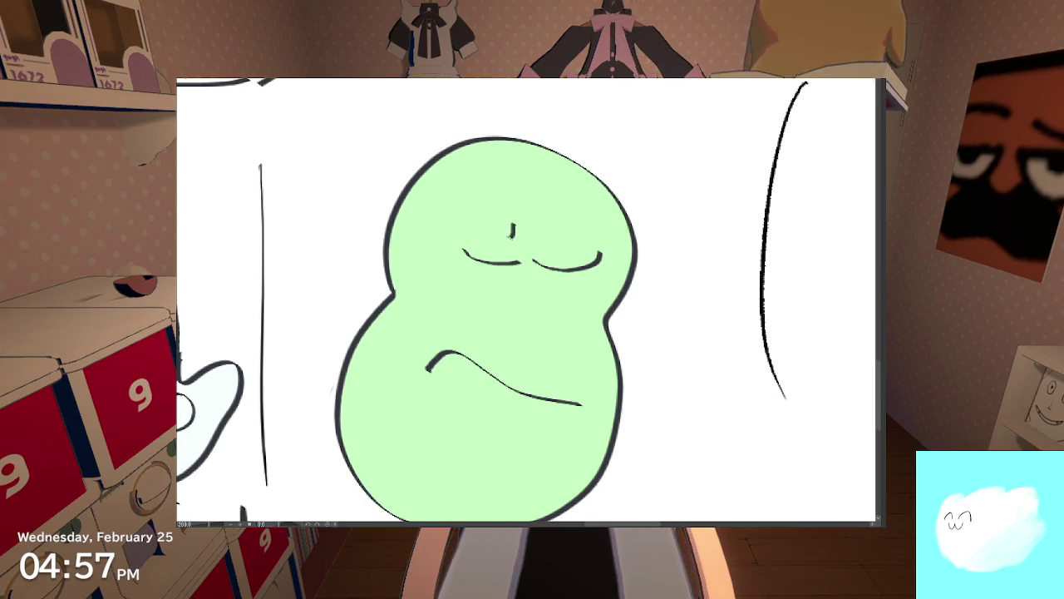
Step: Add a small curved stroke between the Stopit bean's eyes, then zoom back out
mouse_move(512, 223)
left_mouse_down()
mouse_move(494, 233)
mouse_move(567, 239)
left_mouse_up()
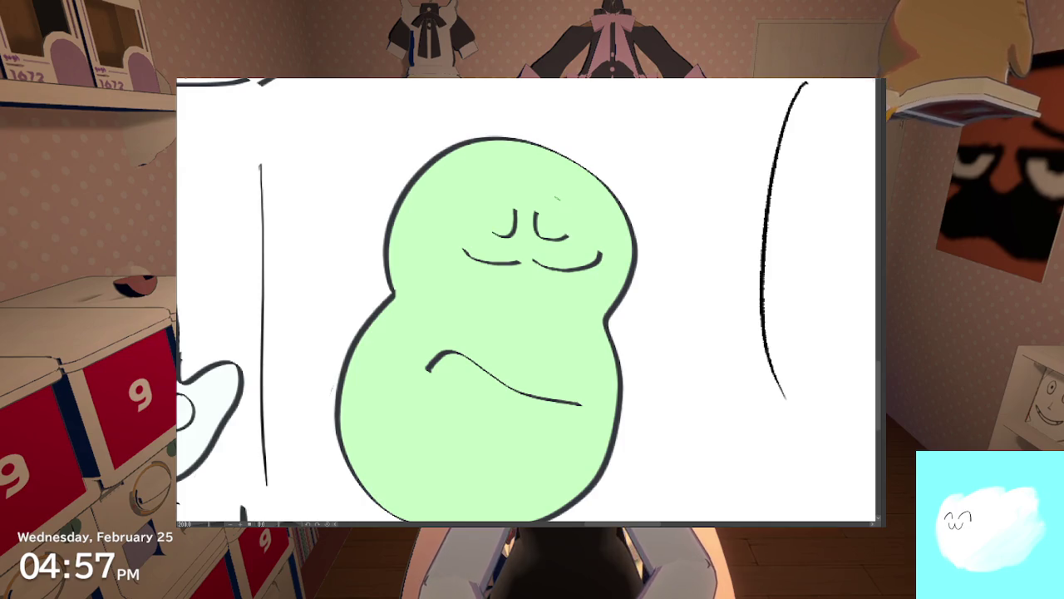
scroll(565, 197, "down", 5)
scroll(564, 197, "down", 5)
scroll(530, 167, "down", 2)
scroll(529, 167, "up", 2)
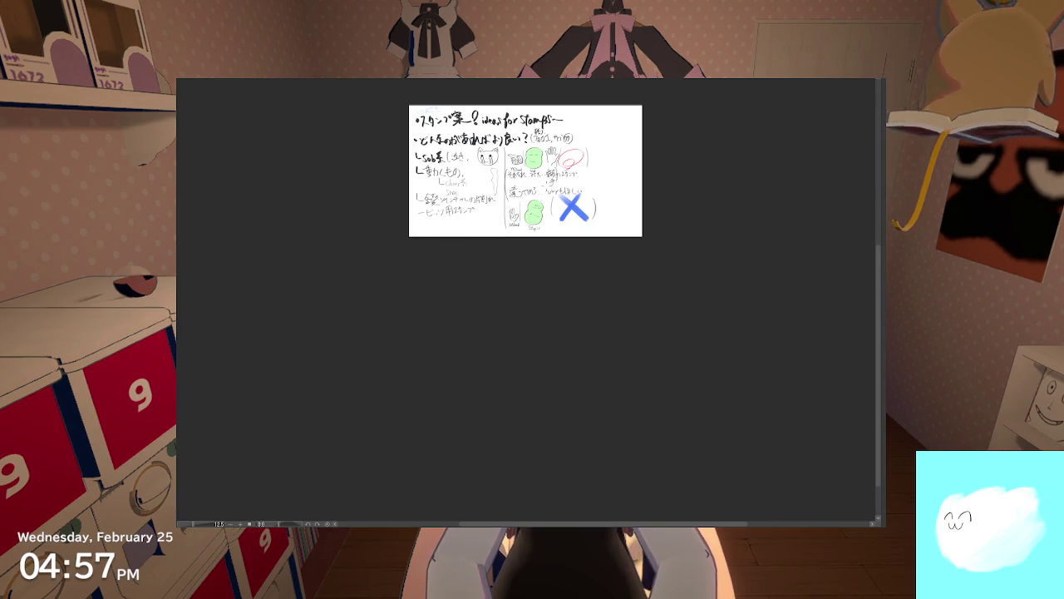
scroll(544, 189, "up", 3)
scroll(544, 189, "up", 4)
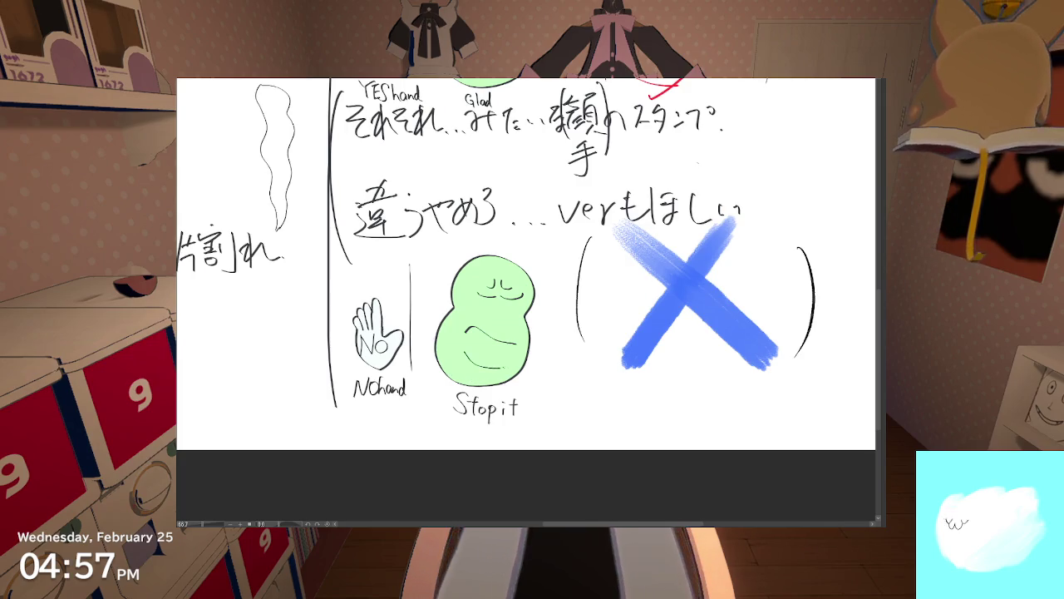
Step: Draw an extra arm line inside the Stopit bean, then check the whole page
left_click_drag(463, 343, 521, 375)
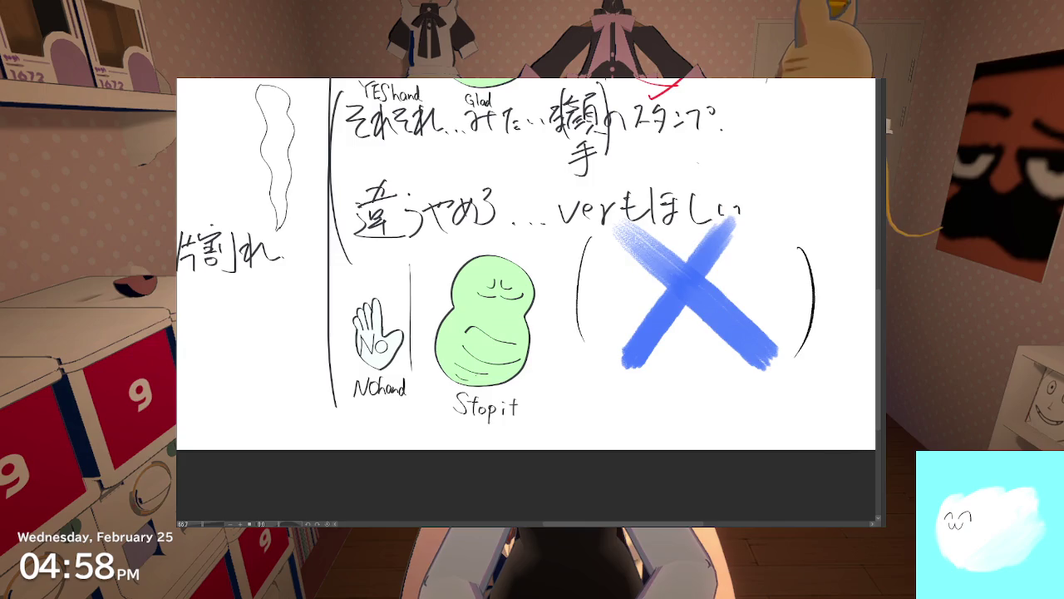
scroll(419, 372, "down", 2)
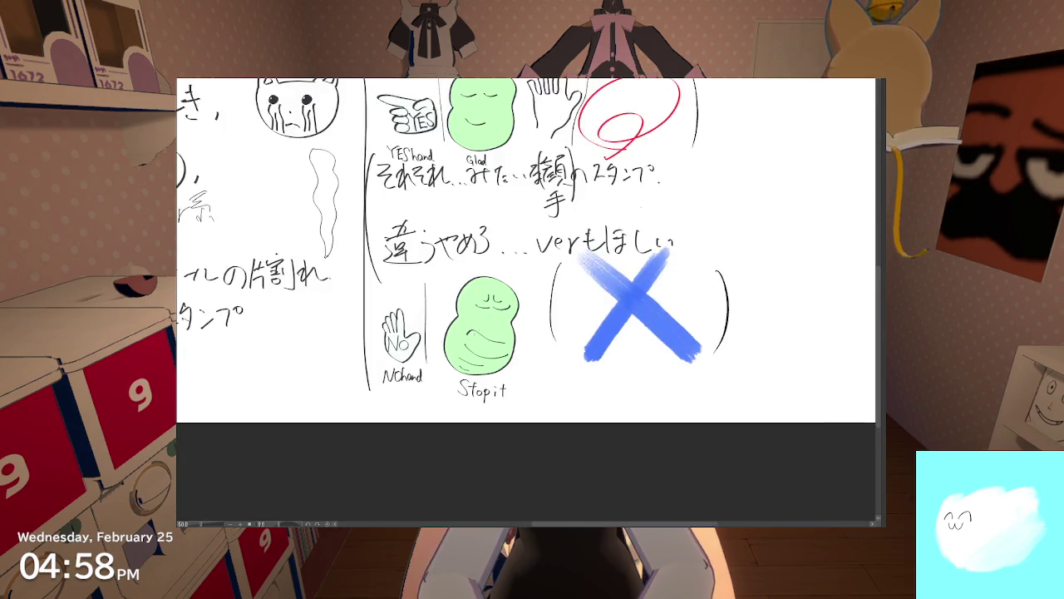
left_click_drag(420, 333, 420, 372)
scroll(420, 372, "up", 3)
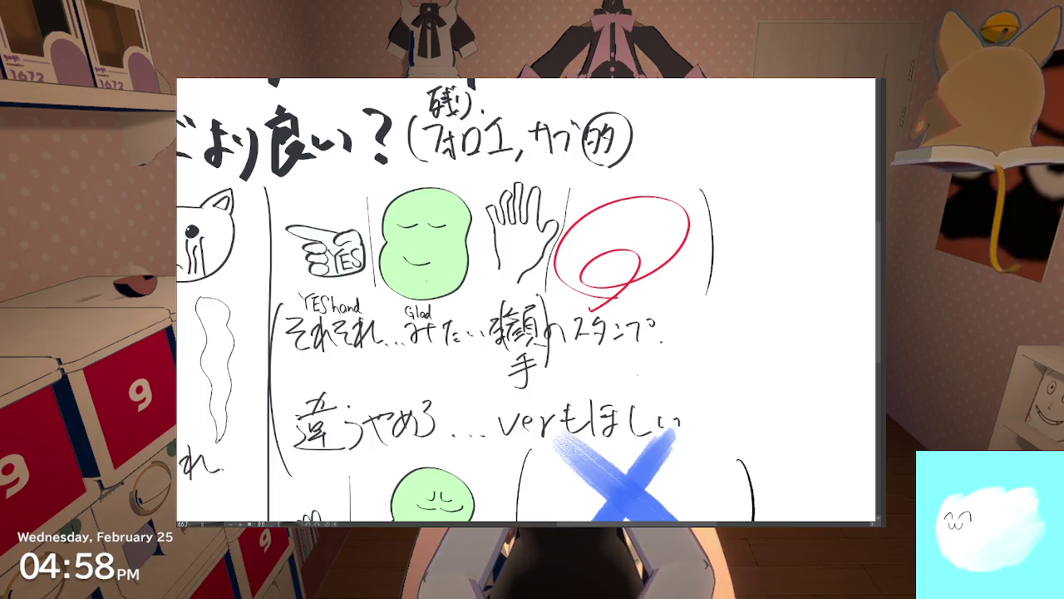
scroll(527, 300, "down", 3)
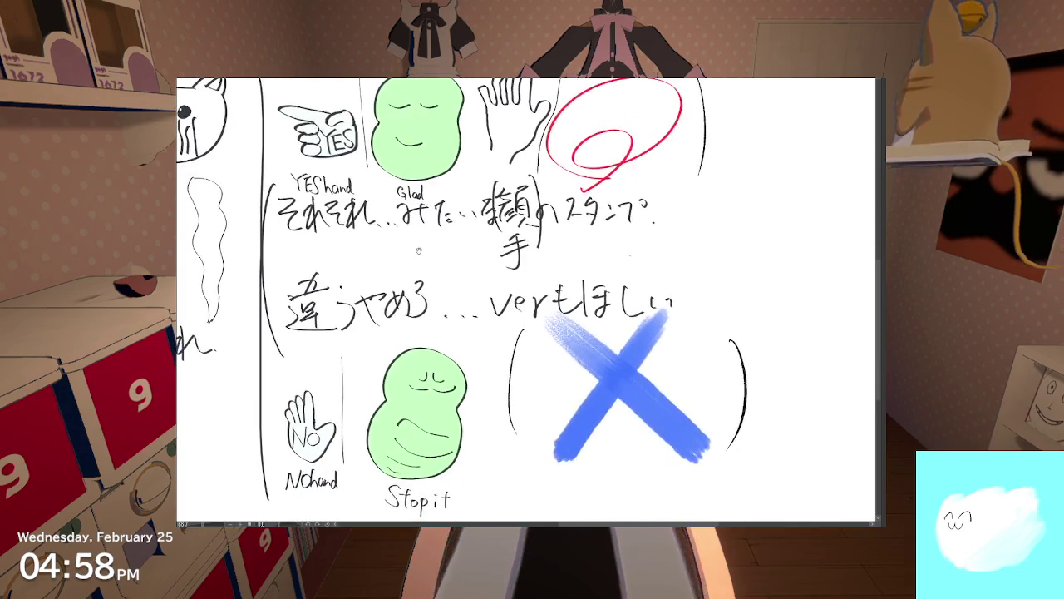
scroll(526, 299, "down", 1)
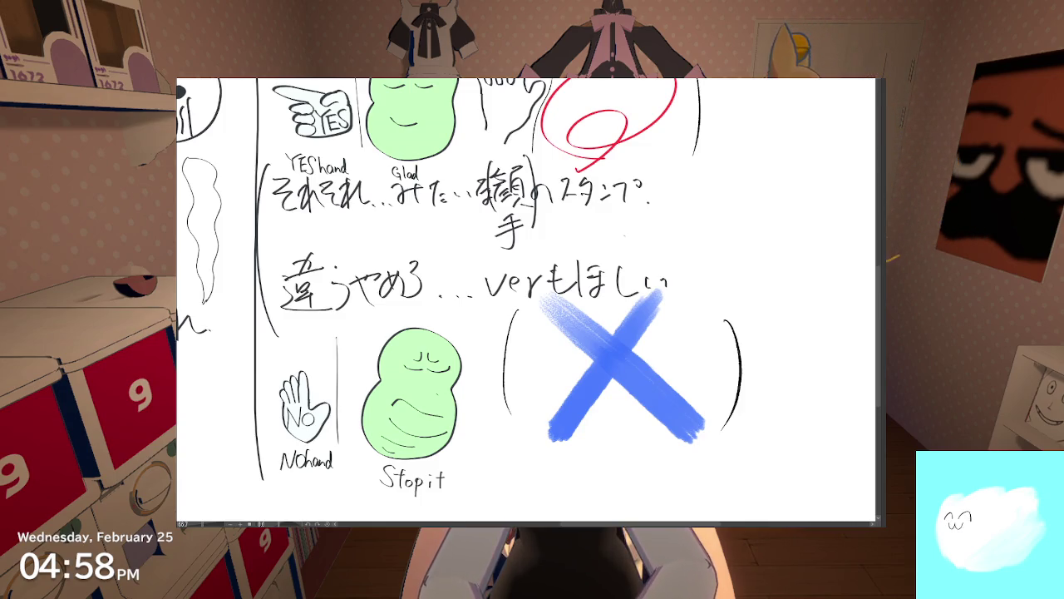
scroll(434, 382, "down", 1)
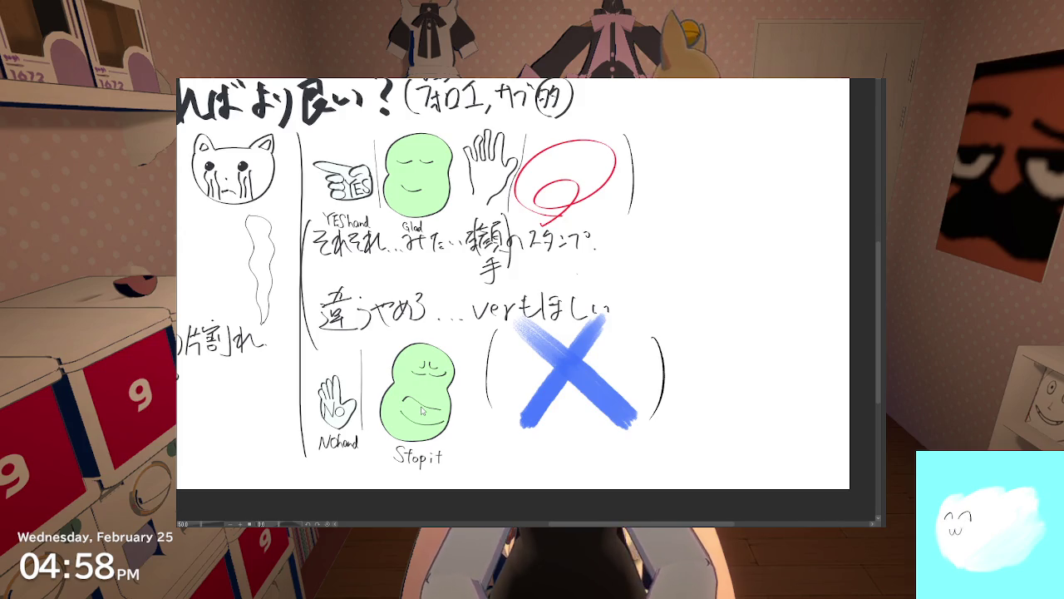
scroll(513, 282, "down", 2)
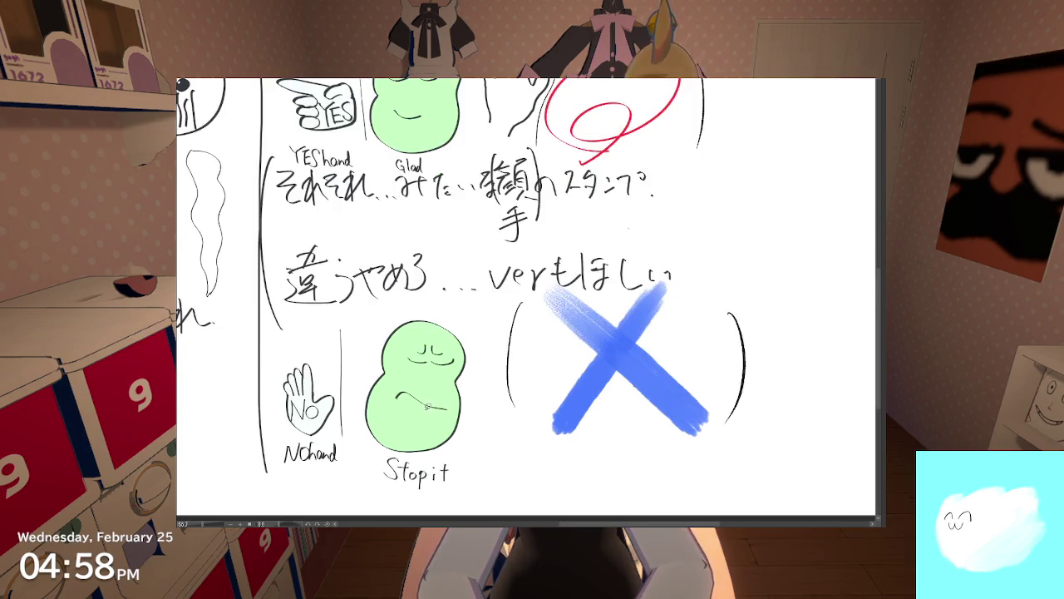
scroll(513, 333, "up", 2)
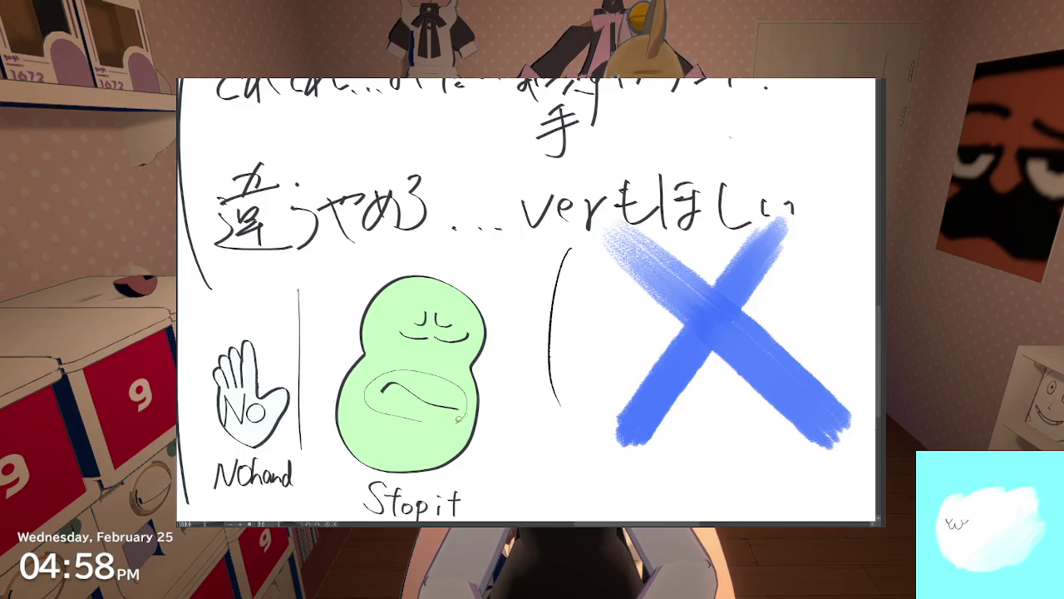
Step: Slightly narrow the selected Stopit arm stroke with a Ctrl+T transform
key("ctrl+t")
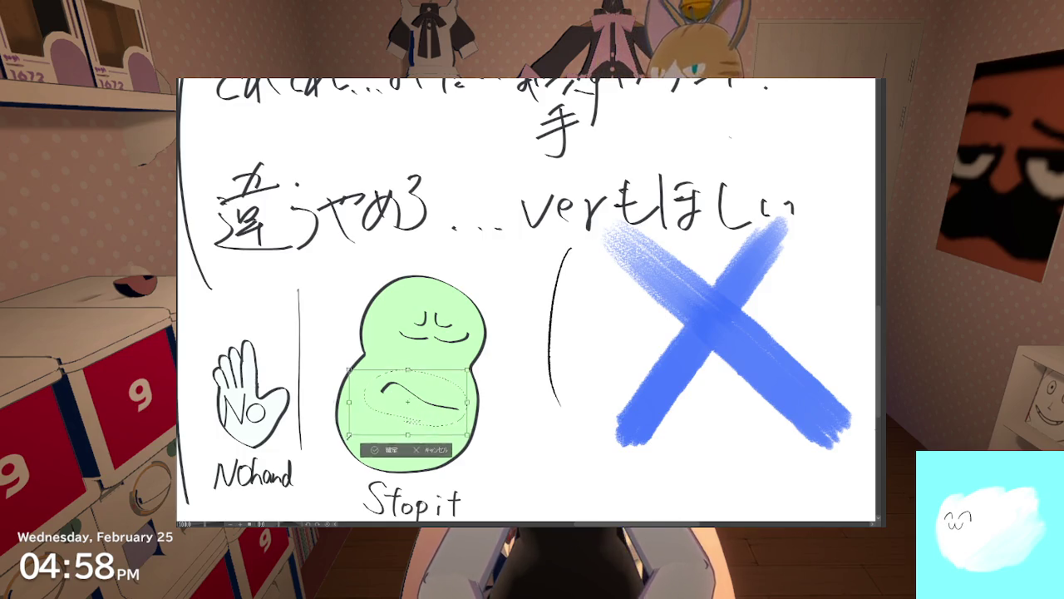
left_click_drag(350, 433, 356, 432)
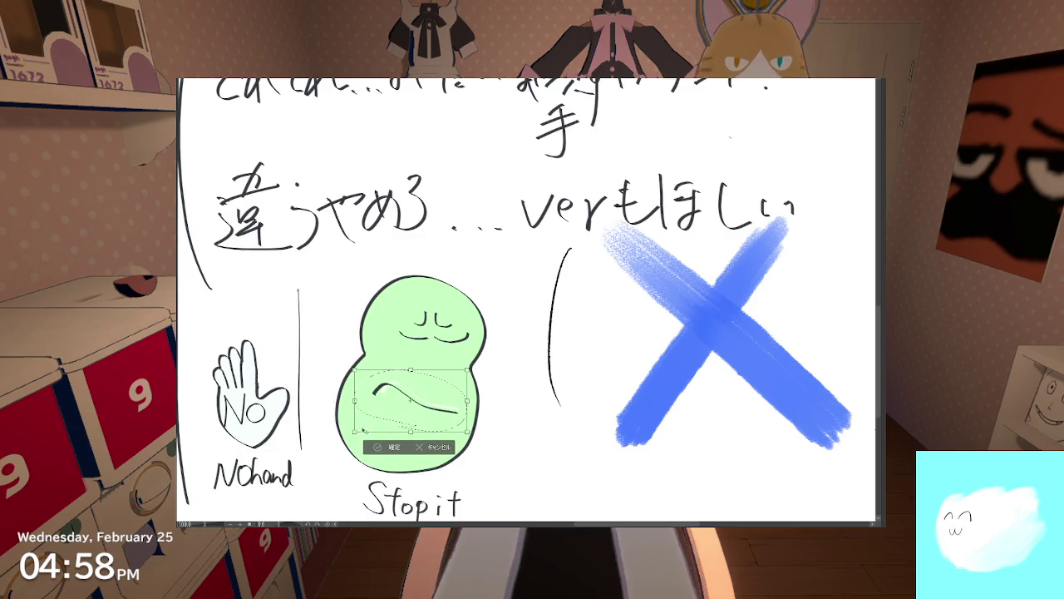
key("Return")
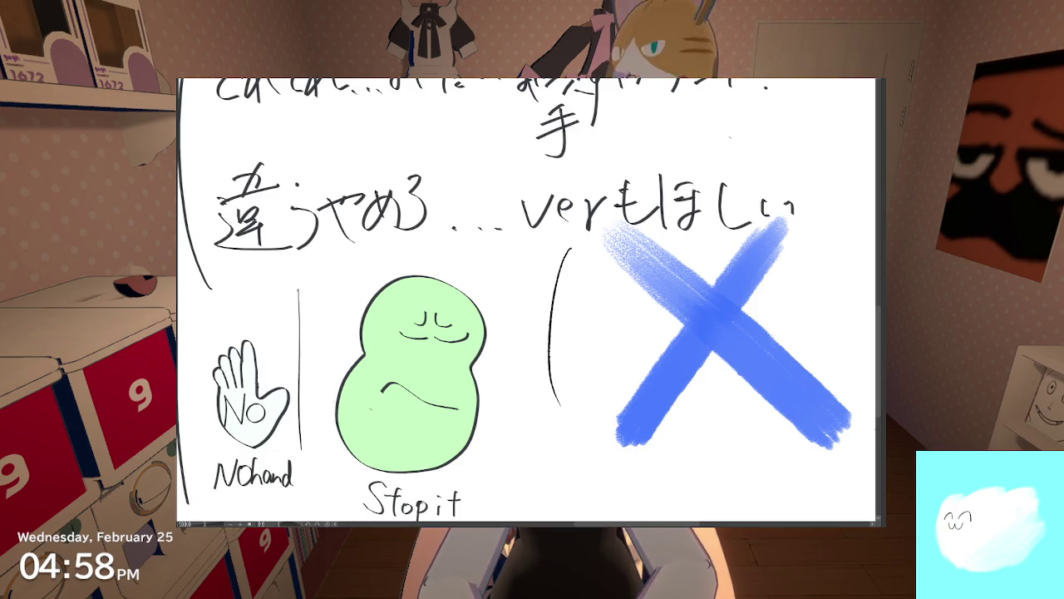
Step: Add three short shading lines under the arm, then zoom out to the whole page
left_click_drag(376, 414, 459, 432)
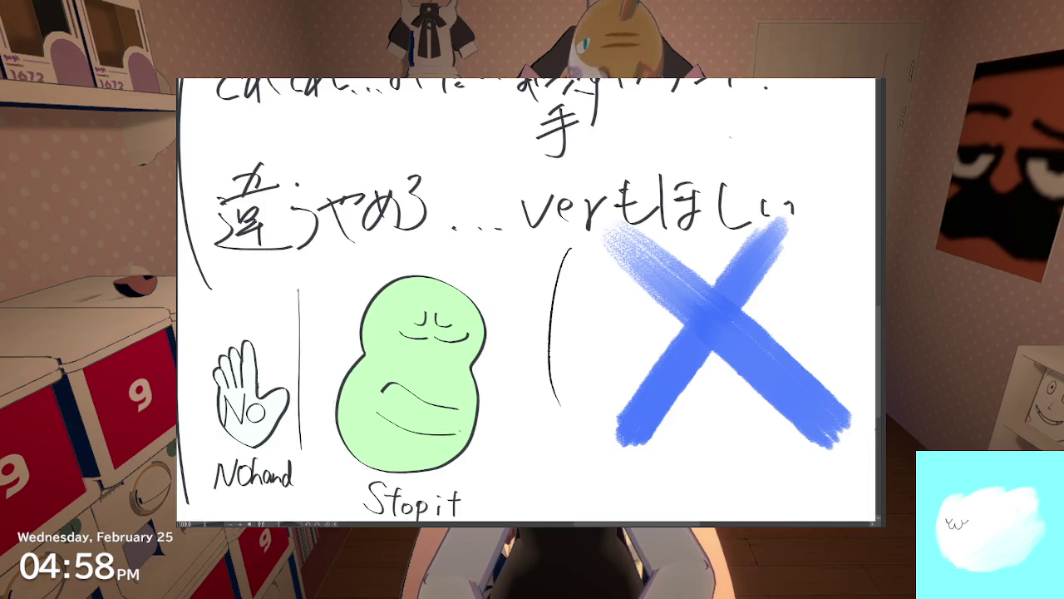
left_click_drag(387, 424, 462, 438)
left_click_drag(366, 451, 416, 458)
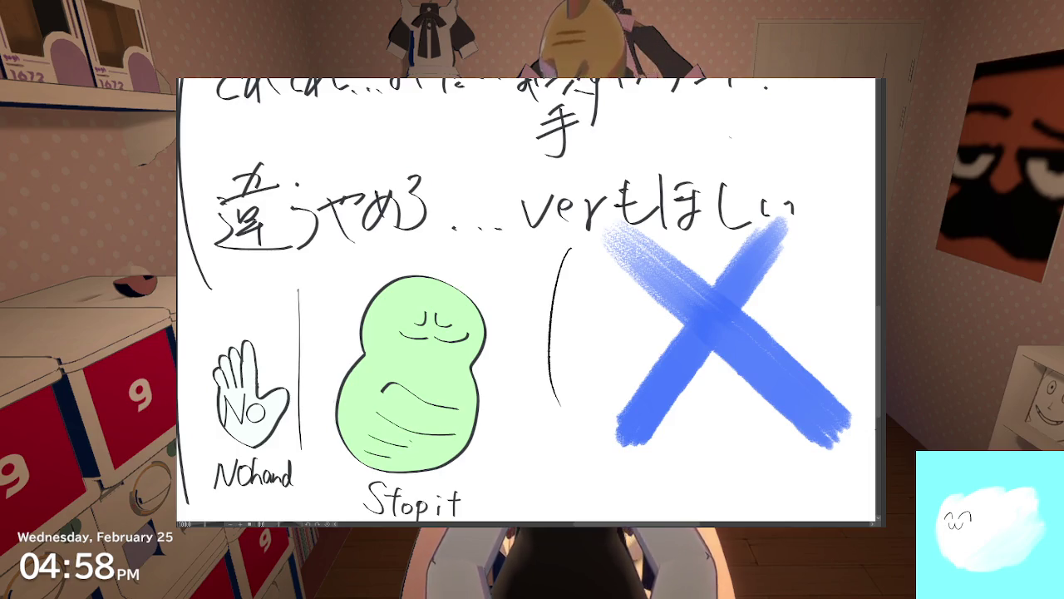
key("ctrl+minus")
key("ctrl+minus")
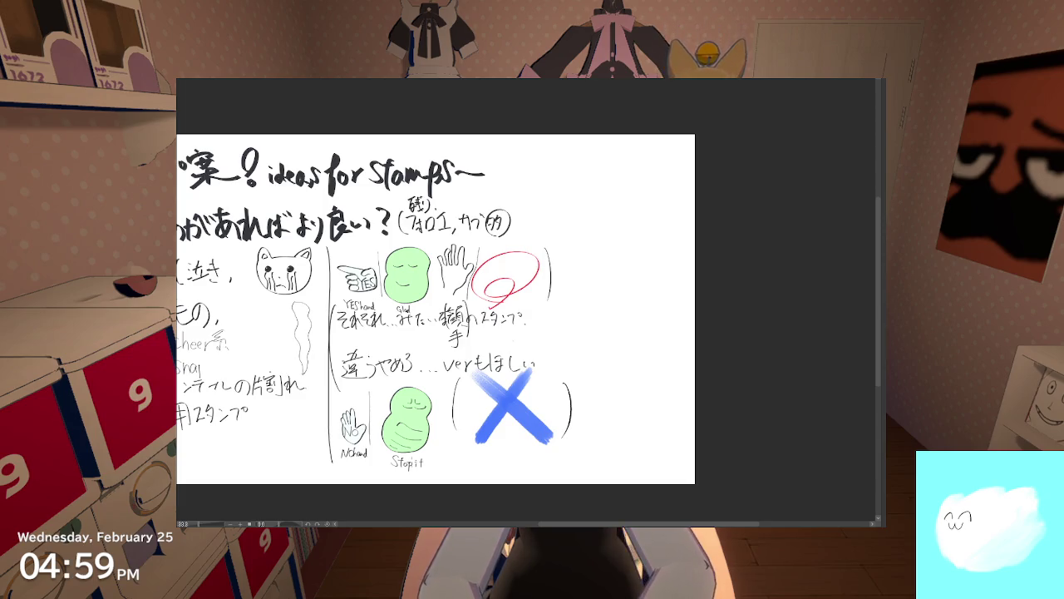
scroll(436, 416, "up", 3)
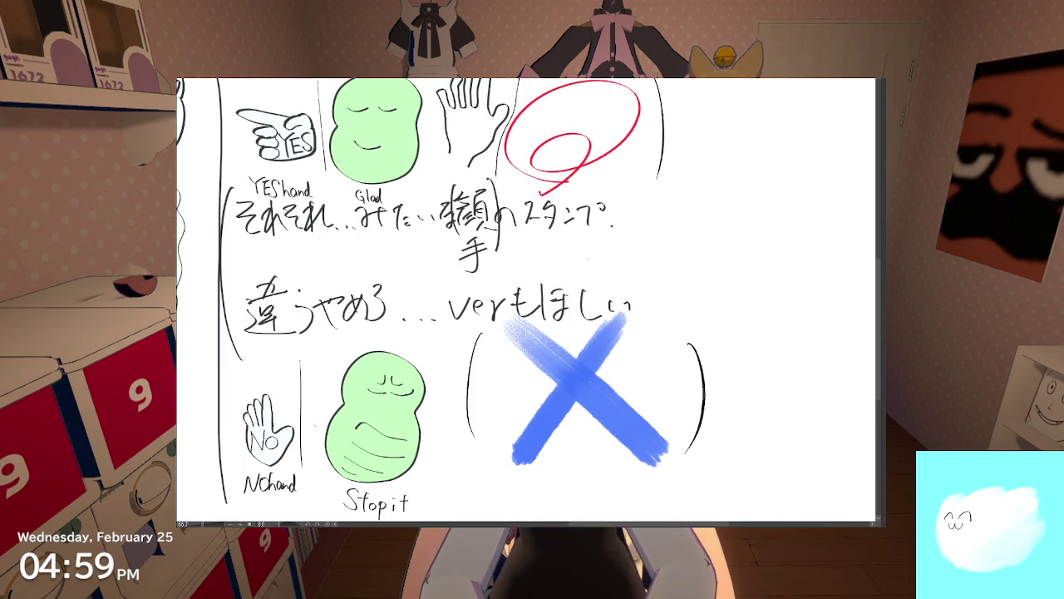
left_click_drag(316, 420, 463, 326)
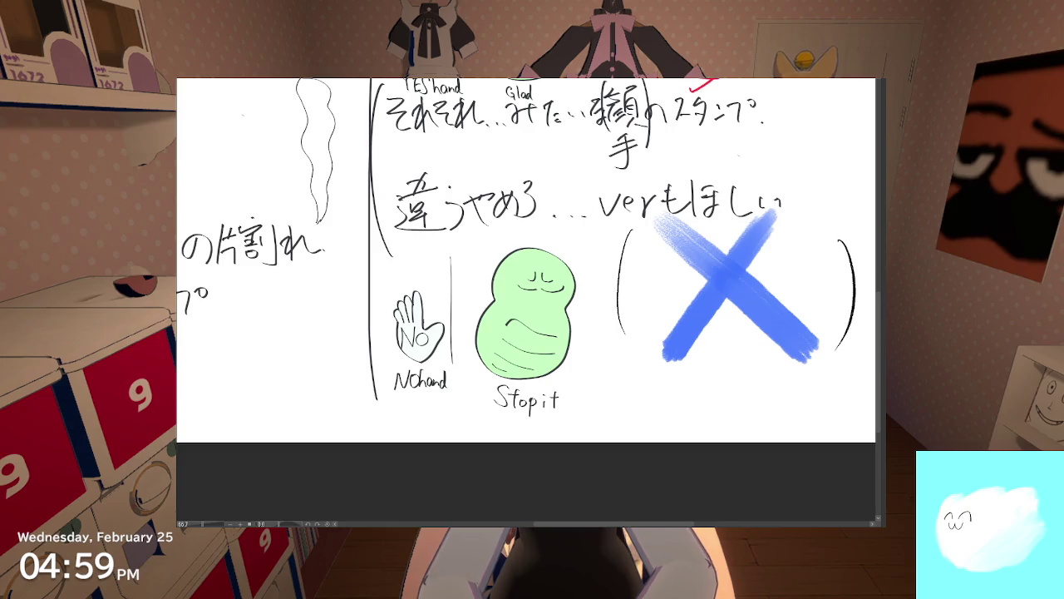
key("ctrl+minus")
key("ctrl+minus")
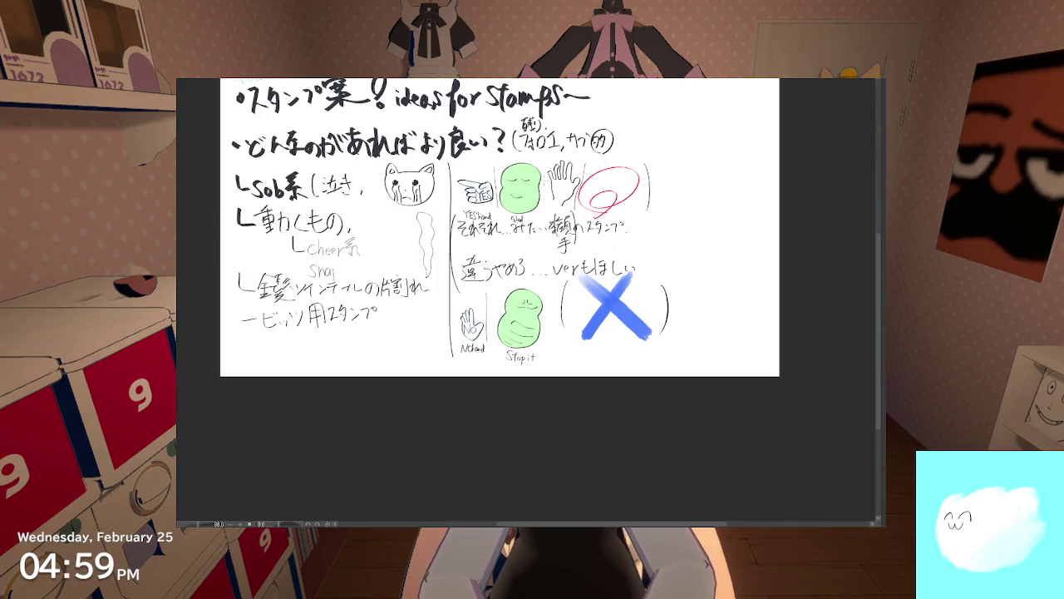
key("ctrl+plus")
key("ctrl+plus")
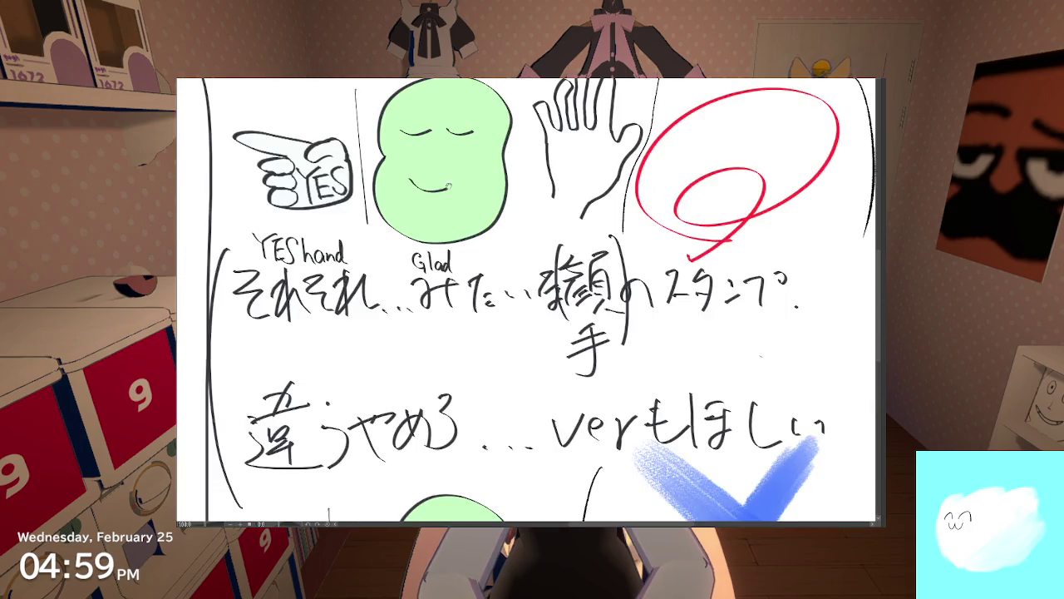
key("ctrl+plus")
key("ctrl+plus")
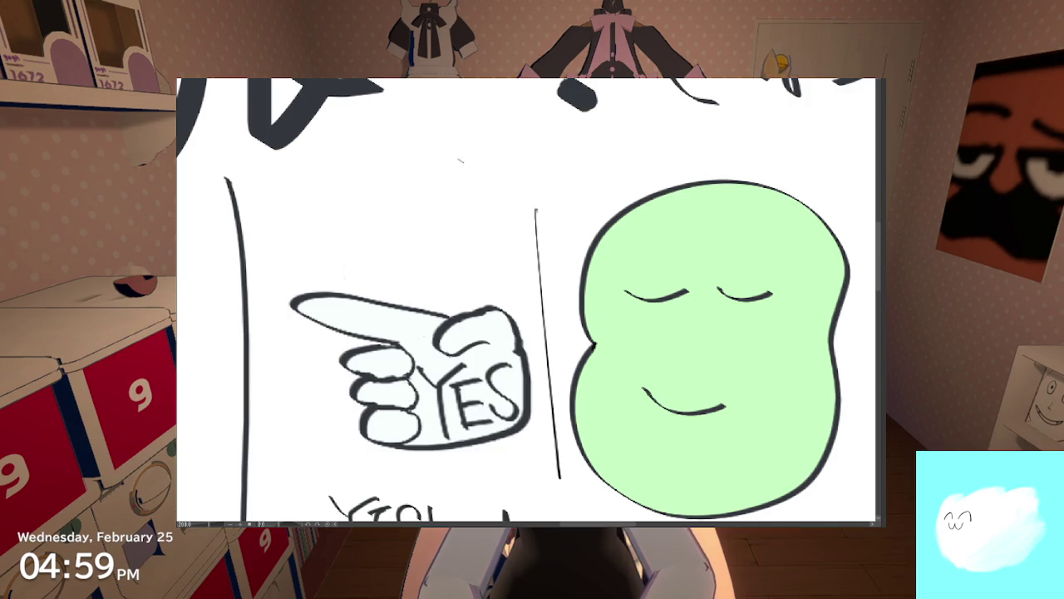
Step: Draw two sparkles above the YES hand, undoing and redrawing the misshapen one
left_click_drag(424, 289, 436, 270)
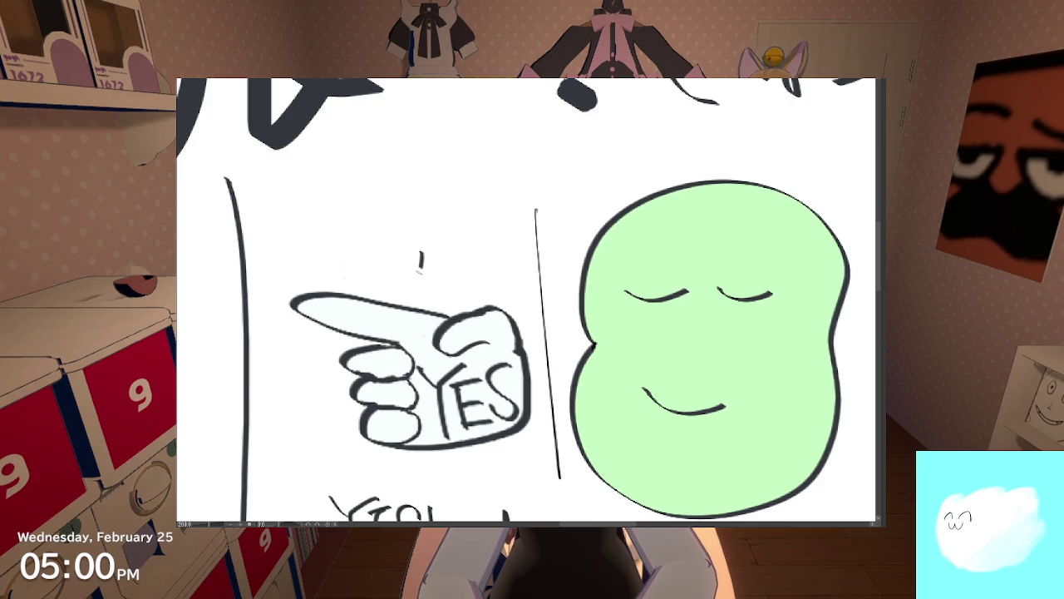
left_click_drag(422, 283, 416, 256)
key("ctrl+z")
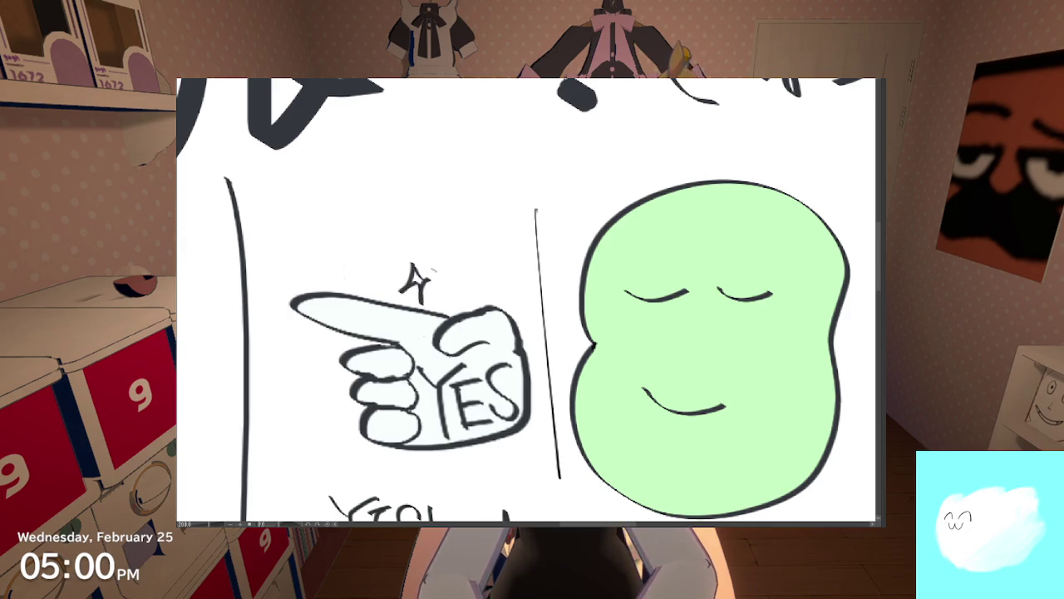
key("ctrl+z")
key("ctrl+z")
mouse_move(414, 263)
left_mouse_down()
mouse_move(404, 287)
mouse_move(425, 296)
mouse_move(436, 274)
mouse_move(454, 303)
mouse_move(463, 291)
mouse_move(453, 288)
left_mouse_up()
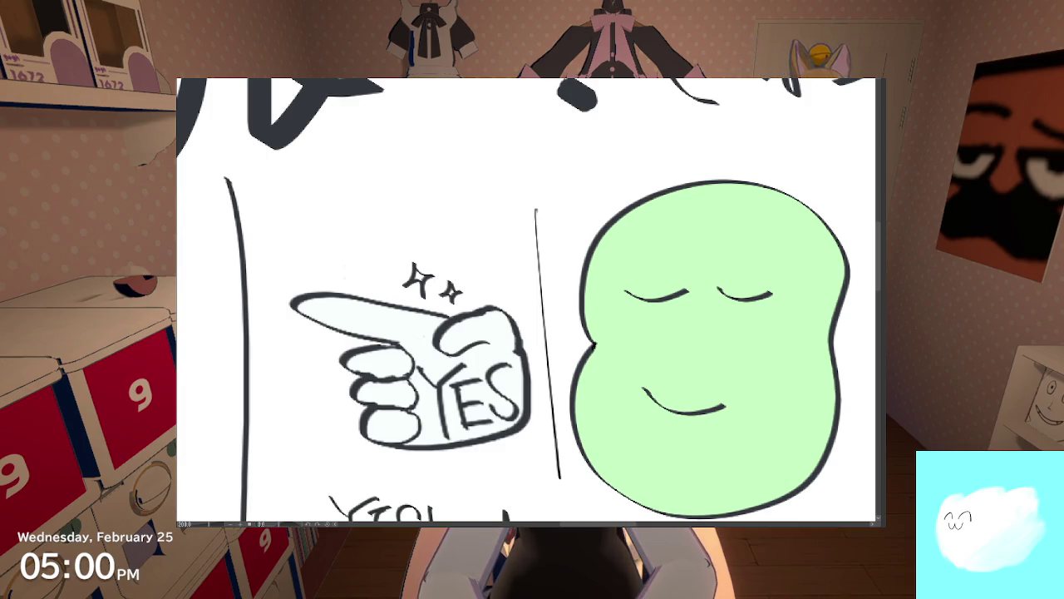
Step: Lasso-select both sparkles above the YES hand
scroll(302, 216, "up", 3)
scroll(302, 216, "down", 5)
scroll(326, 236, "up", 2)
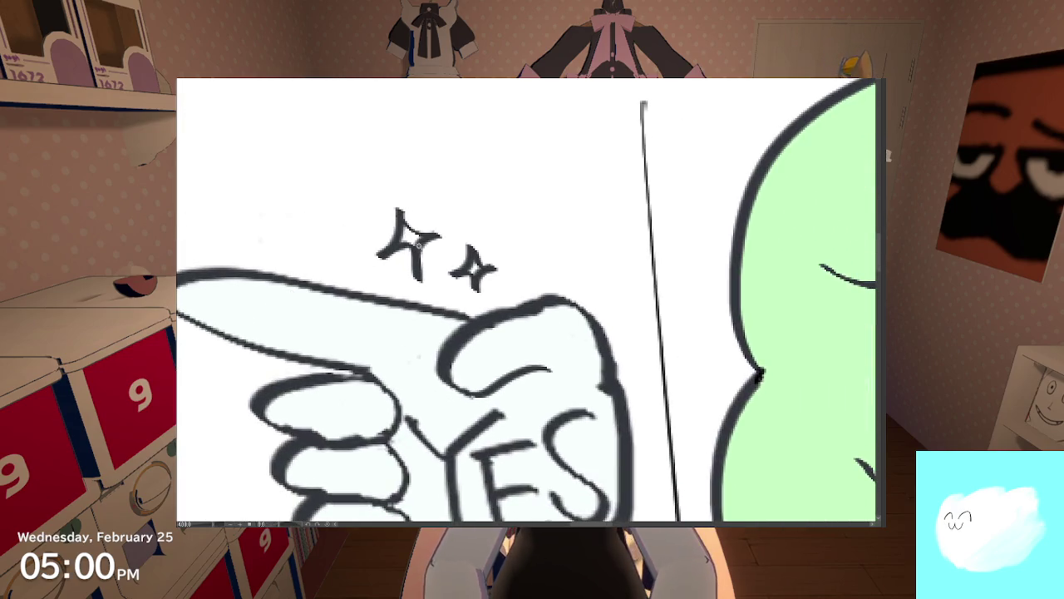
left_click(421, 243)
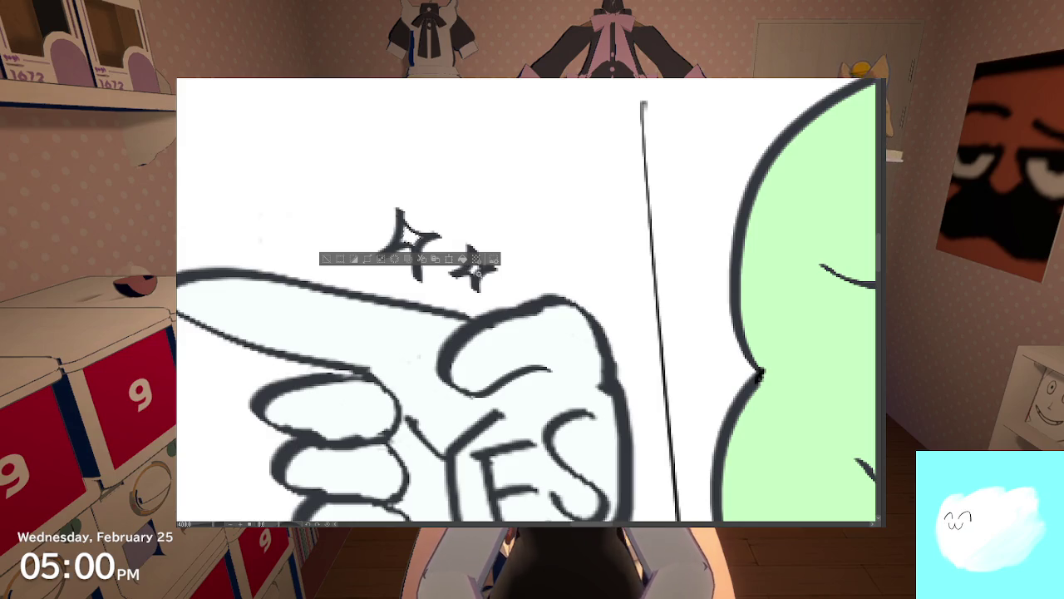
left_click_drag(375, 204, 503, 280)
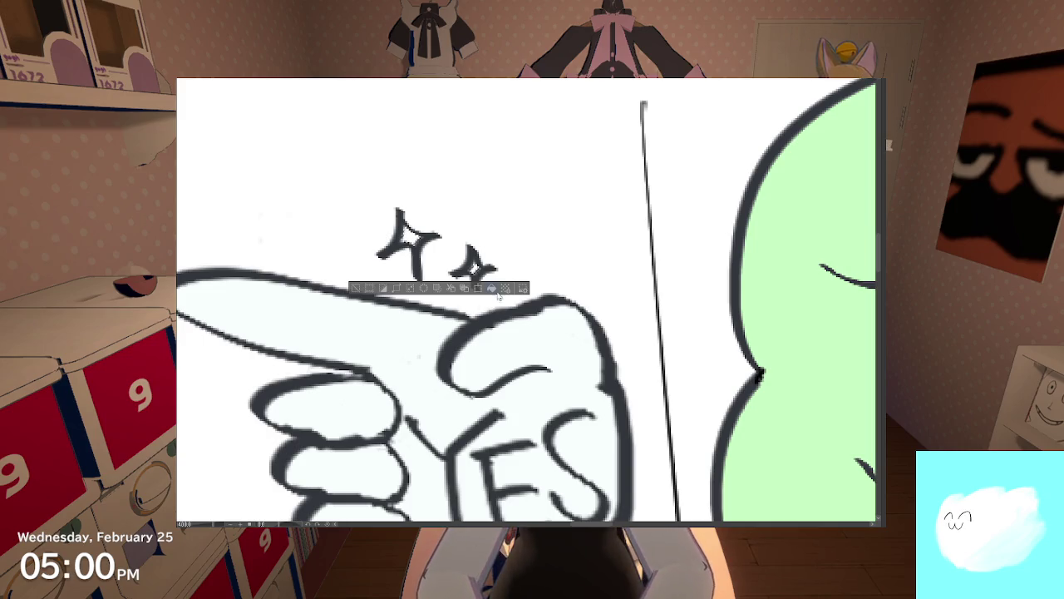
scroll(493, 288, "down", 2)
scroll(493, 288, "down", 2)
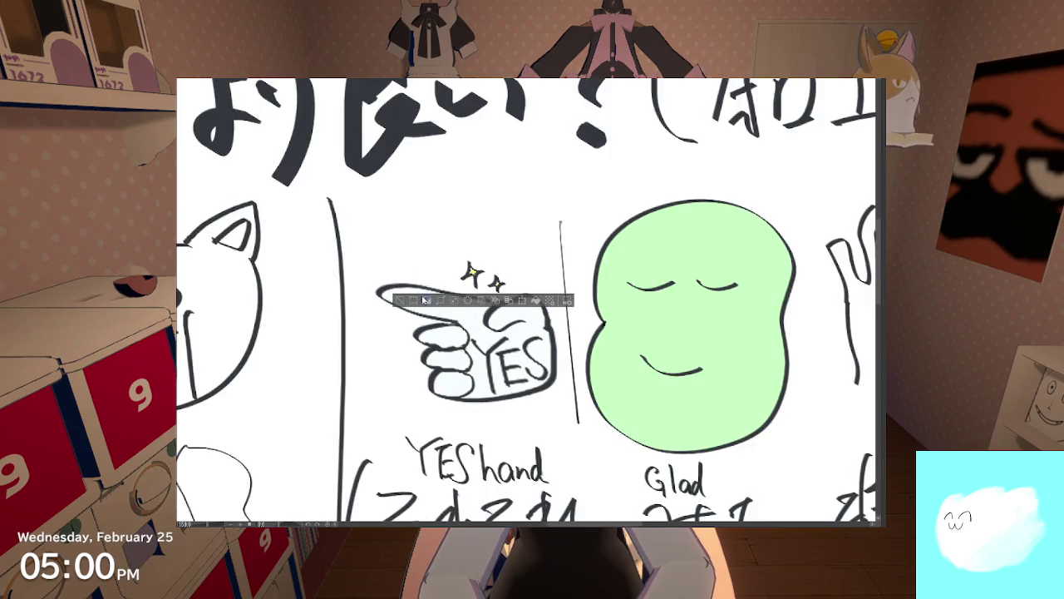
scroll(408, 282, "down", 2)
scroll(420, 257, "down", 3)
scroll(432, 233, "down", 2)
scroll(449, 233, "down", 2)
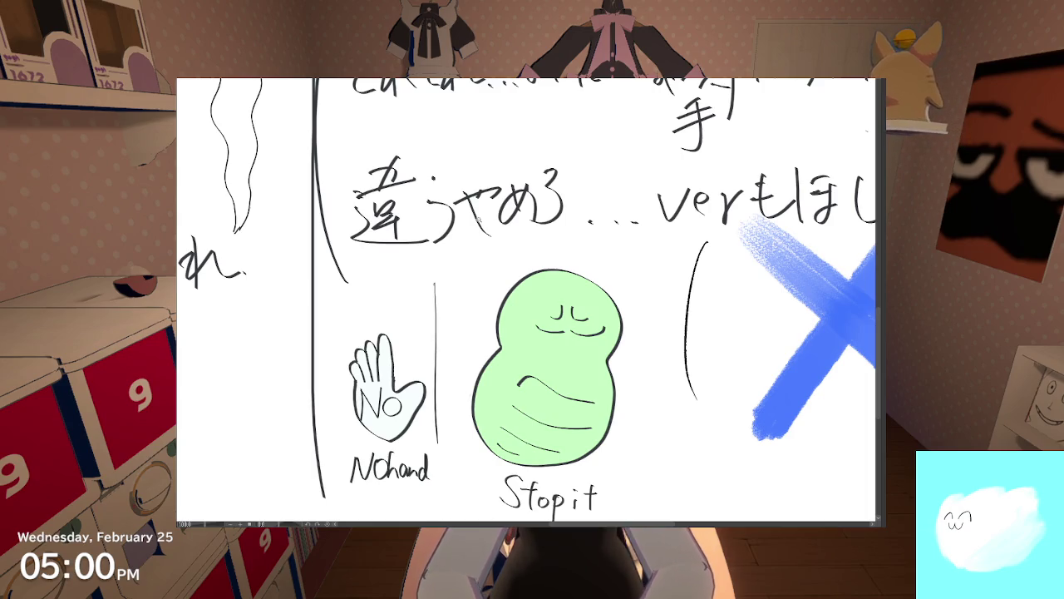
scroll(480, 218, "down", 3)
scroll(449, 306, "up", 1)
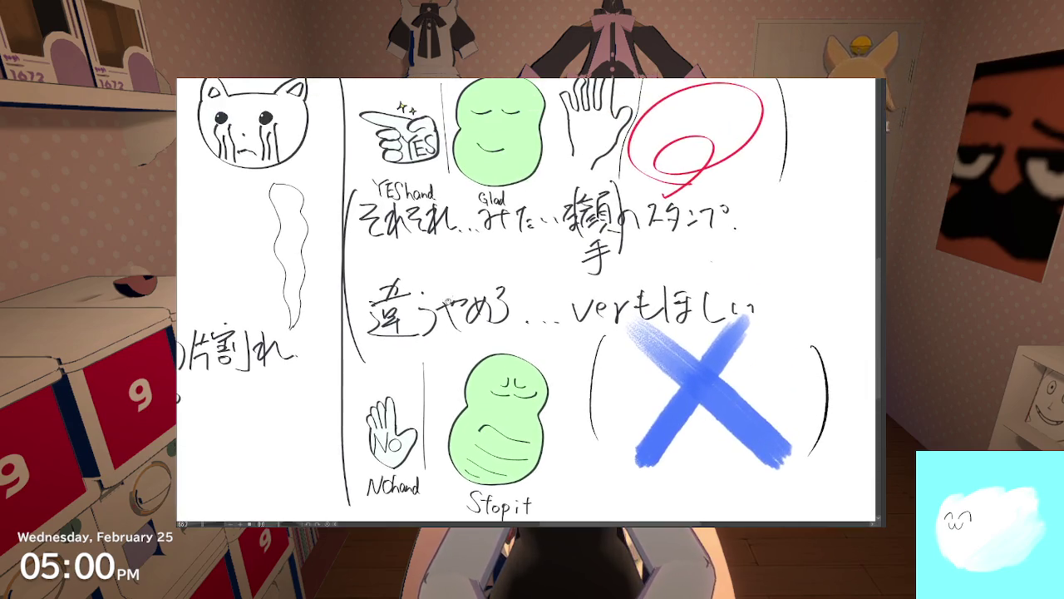
scroll(460, 251, "down", 2)
scroll(459, 251, "down", 2)
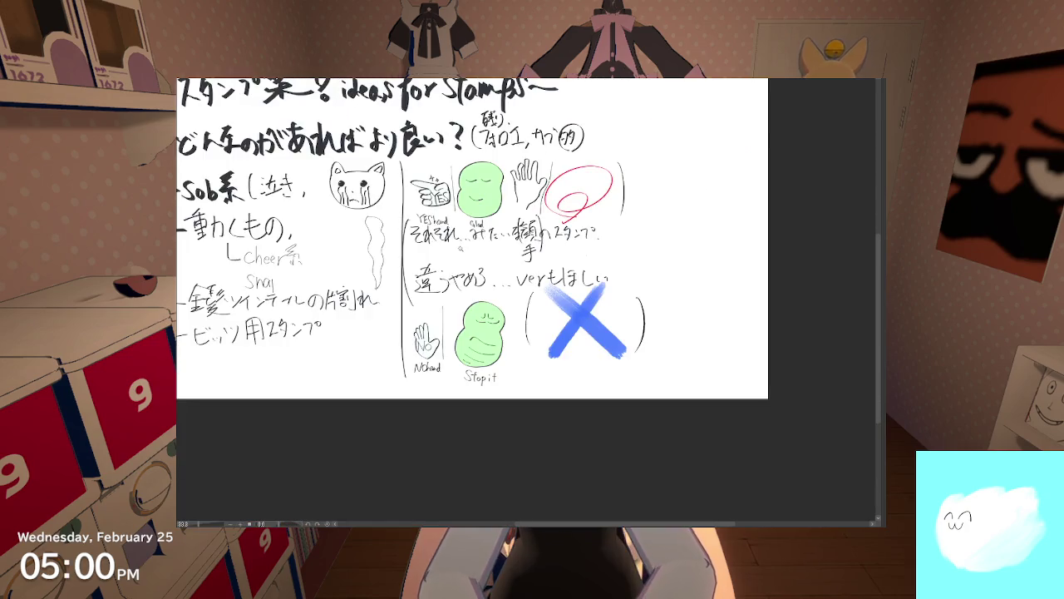
scroll(459, 247, "up", 3)
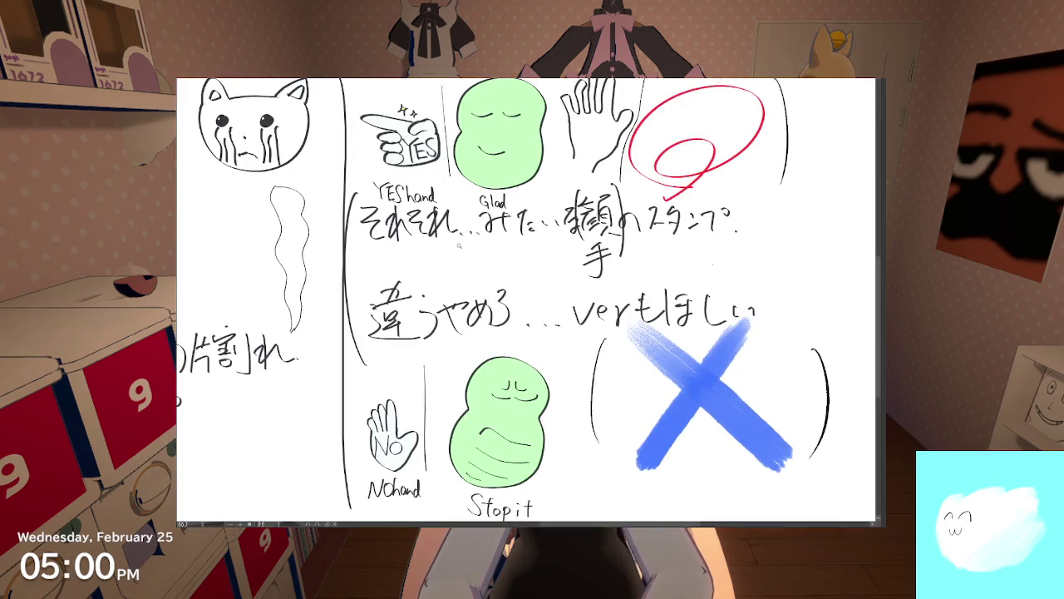
scroll(459, 248, "up", 2)
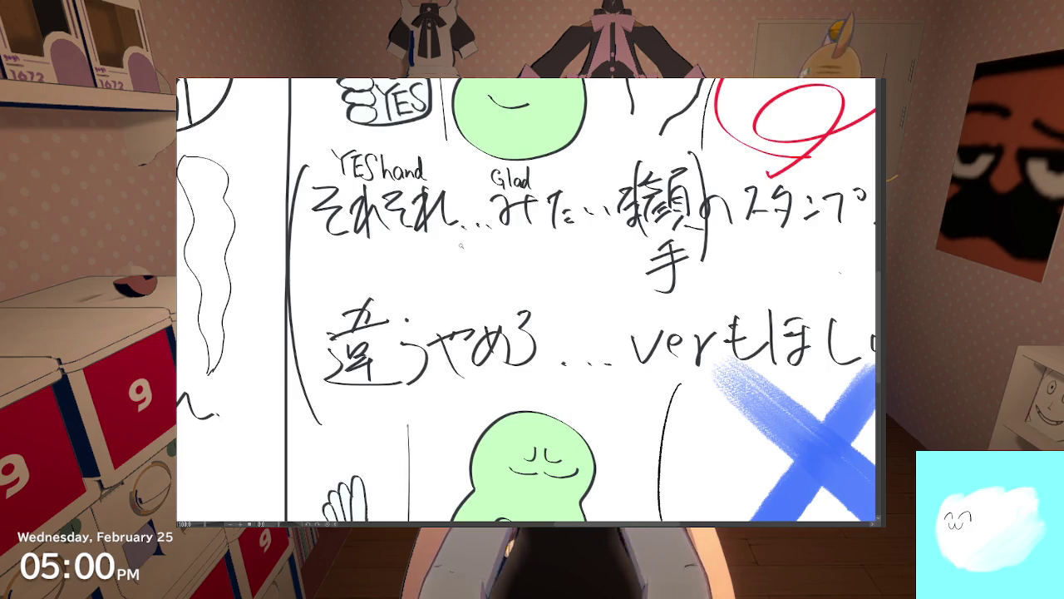
left_click_drag(387, 242, 499, 368)
left_click_drag(308, 172, 486, 312)
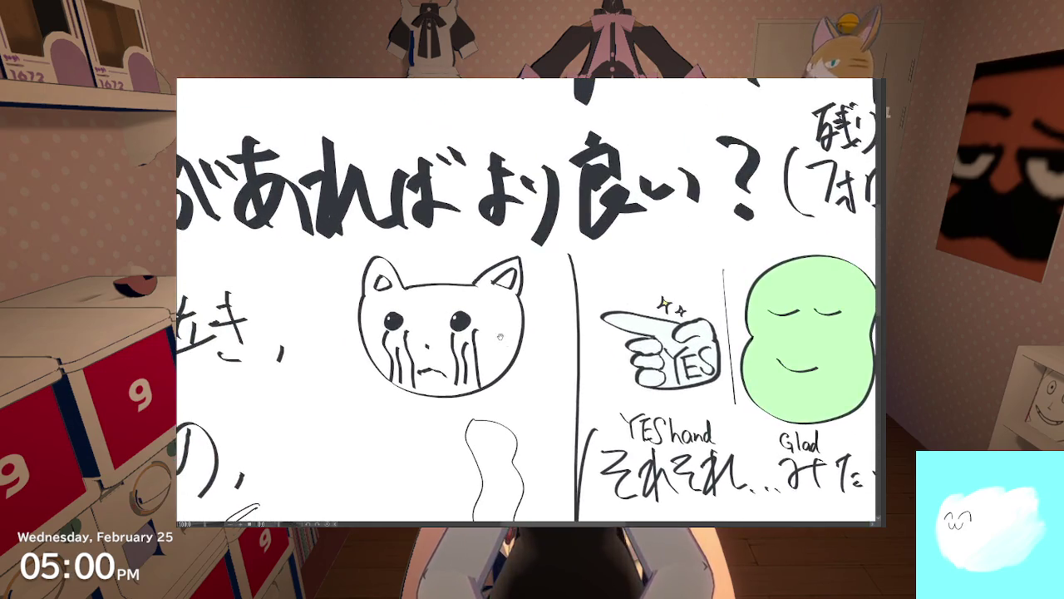
scroll(493, 297, "up", 3)
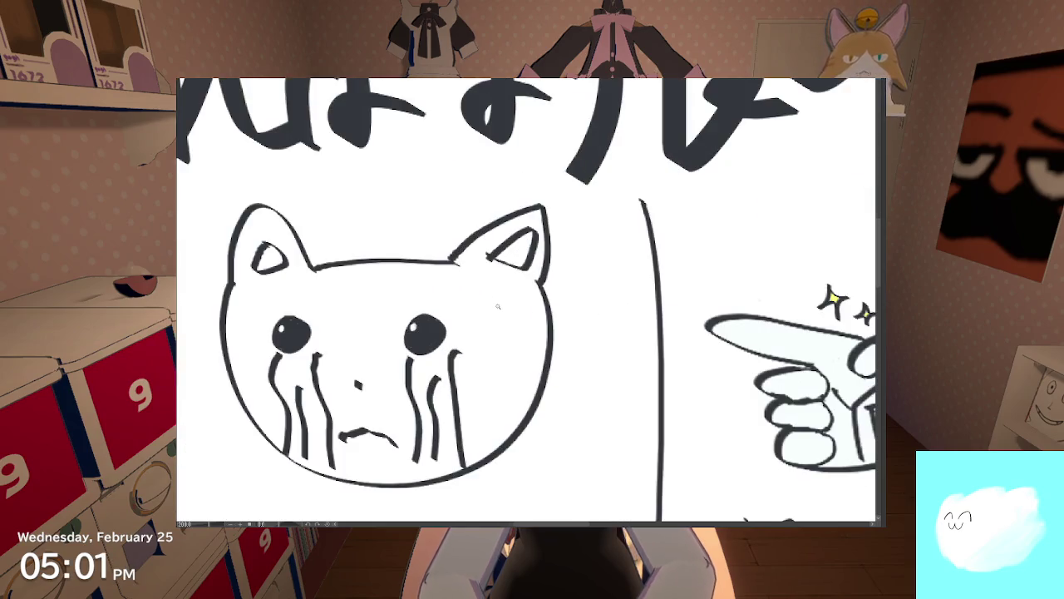
mouse_move(461, 329)
left_mouse_down()
mouse_move(507, 315)
mouse_move(506, 306)
left_mouse_up()
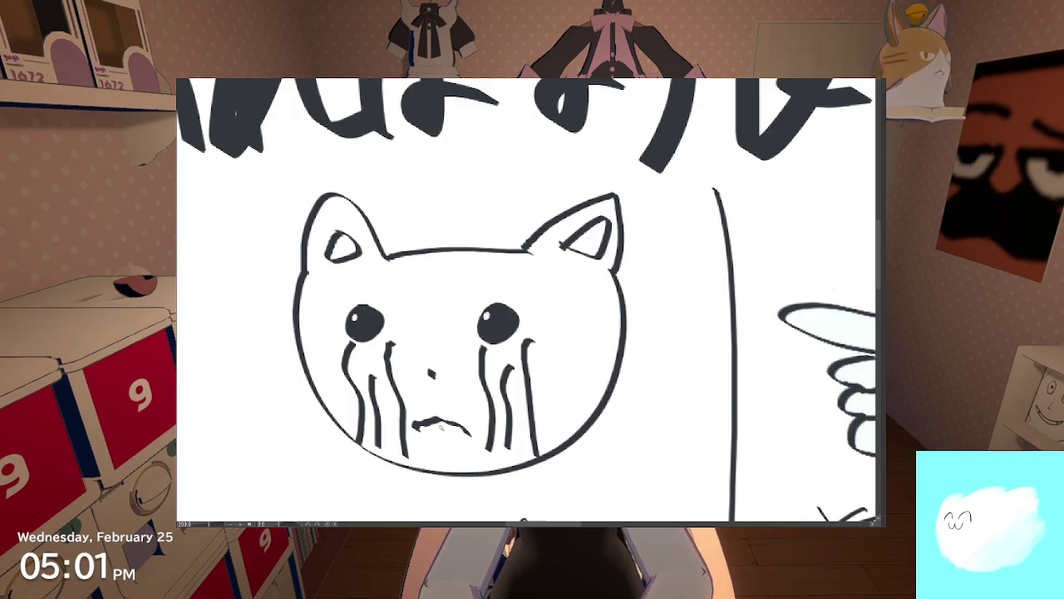
scroll(432, 422, "down", 2)
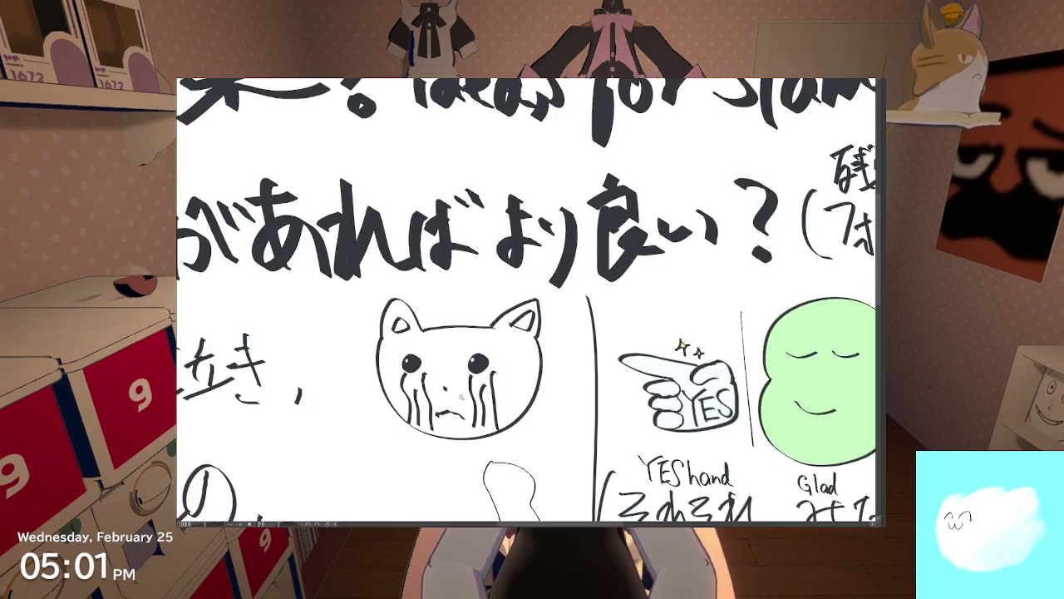
left_click_drag(570, 364, 382, 239)
scroll(382, 239, "down", 3)
scroll(433, 250, "up", 2)
mouse_move(465, 350)
left_mouse_down()
mouse_move(470, 268)
mouse_move(494, 280)
left_mouse_up()
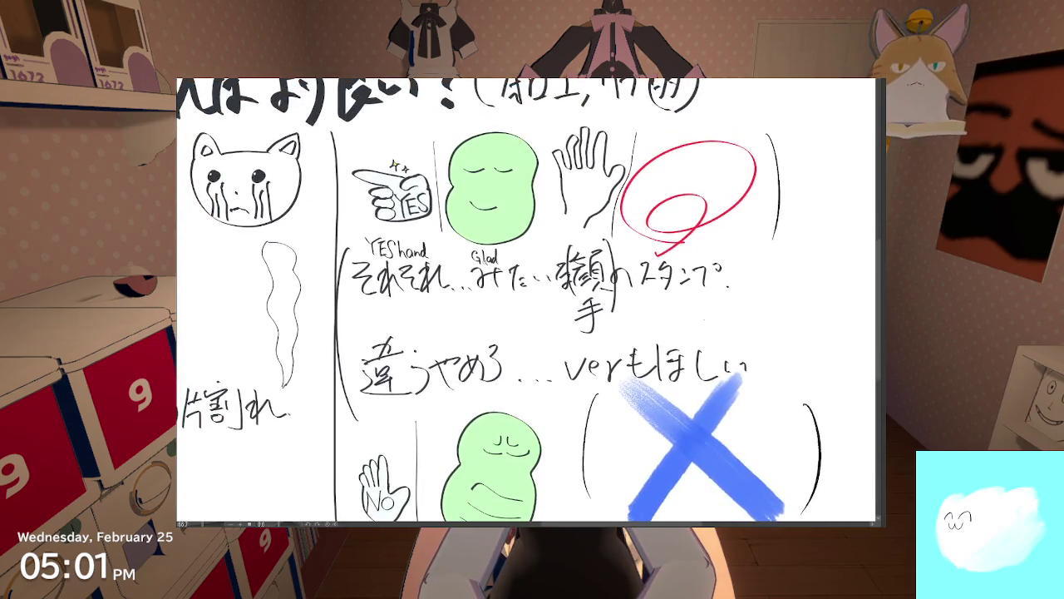
scroll(494, 280, "up", 2)
scroll(507, 333, "up", 1)
scroll(522, 363, "down", 1)
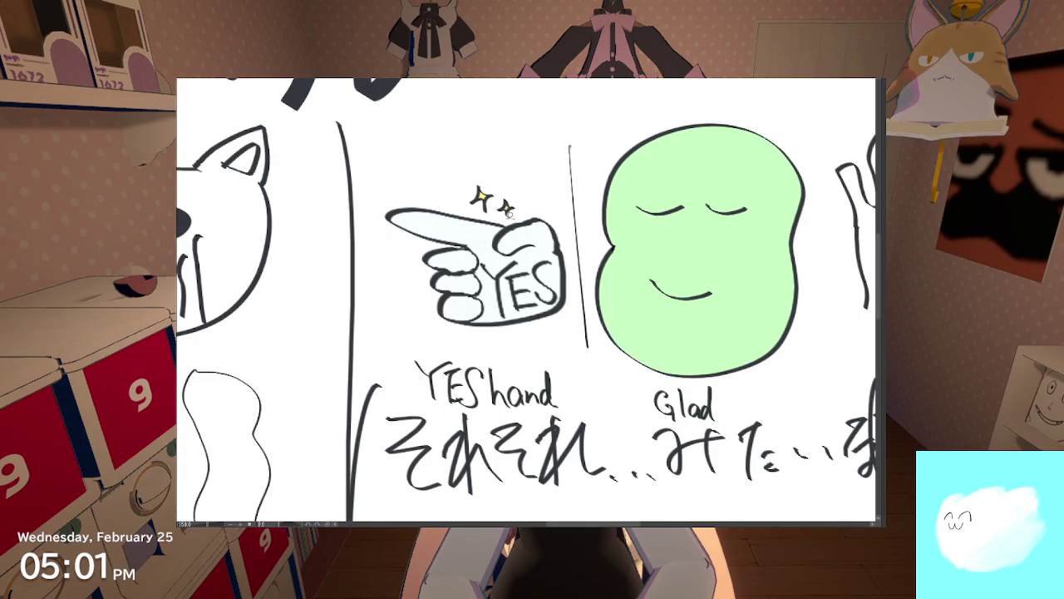
left_click_drag(522, 198, 526, 206)
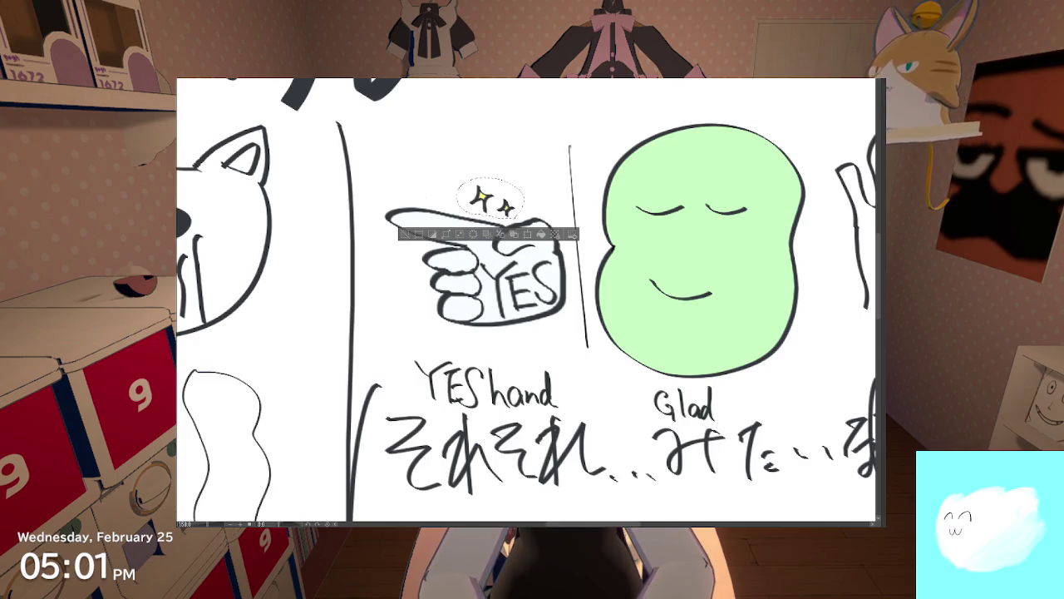
Step: Move the two sparkles down-left beside the YES hand's curled fingers, tilted, and apply
left_click(527, 235)
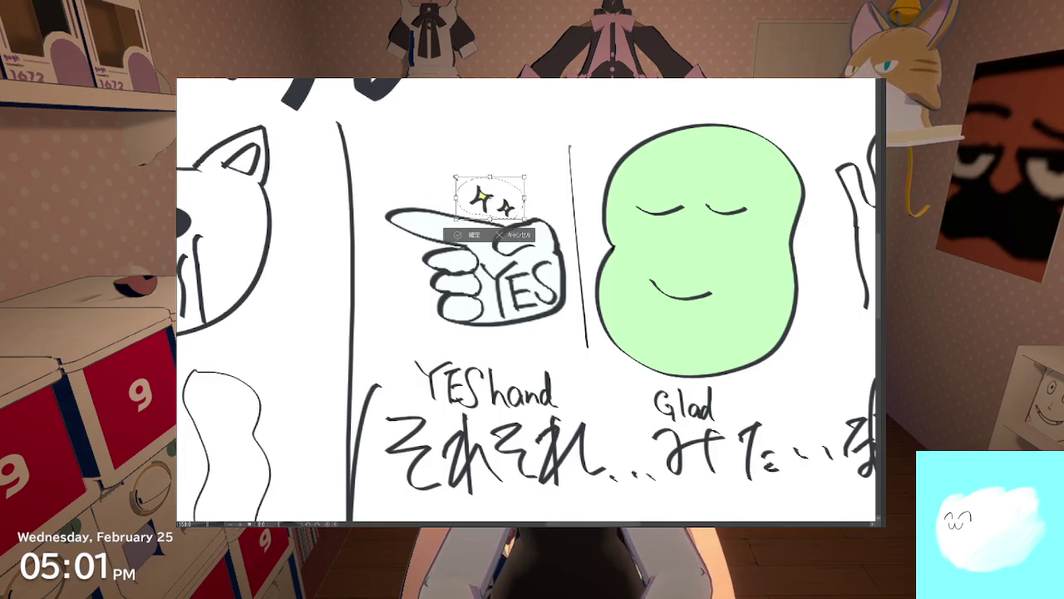
left_click_drag(471, 190, 476, 197)
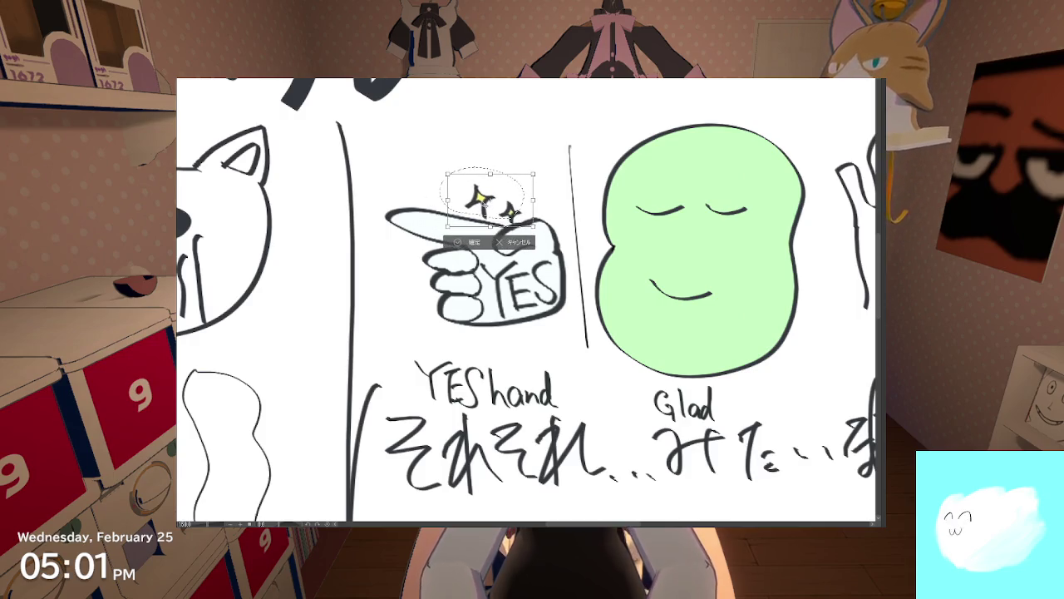
mouse_move(536, 229)
left_mouse_down()
mouse_move(524, 243)
mouse_move(536, 189)
mouse_move(509, 197)
left_mouse_up()
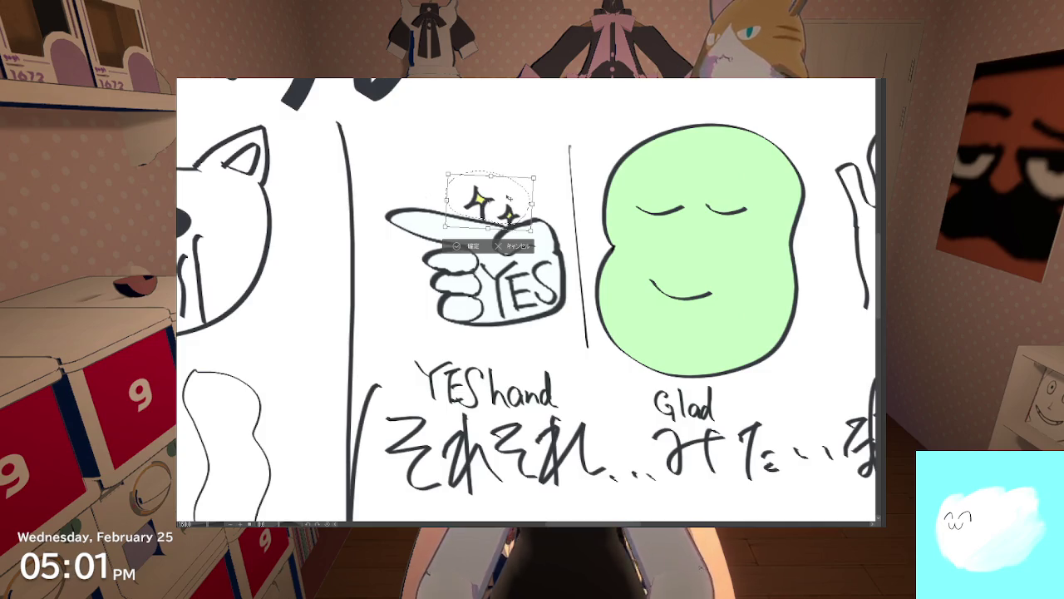
left_click(470, 246)
left_click_drag(453, 237, 384, 293)
mouse_move(476, 243)
left_mouse_down()
mouse_move(483, 263)
mouse_move(463, 284)
left_mouse_up()
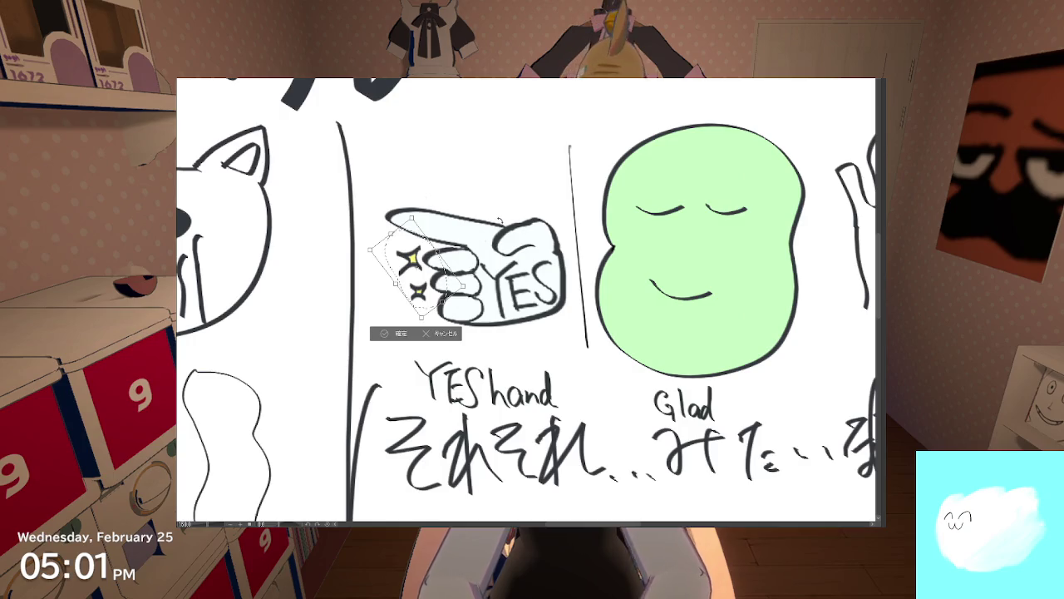
left_click(400, 333)
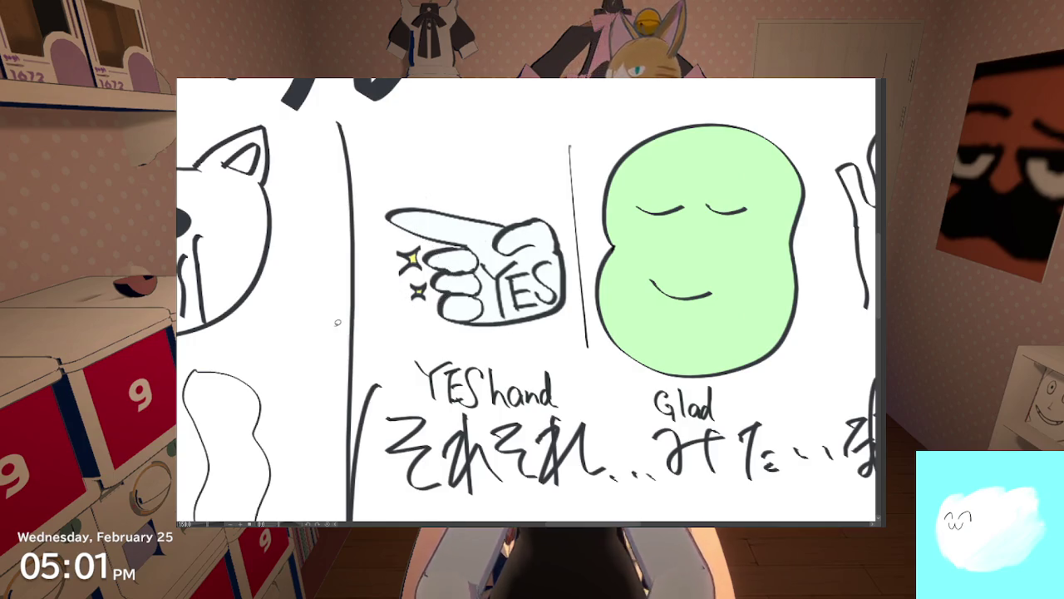
scroll(355, 310, "down", 2)
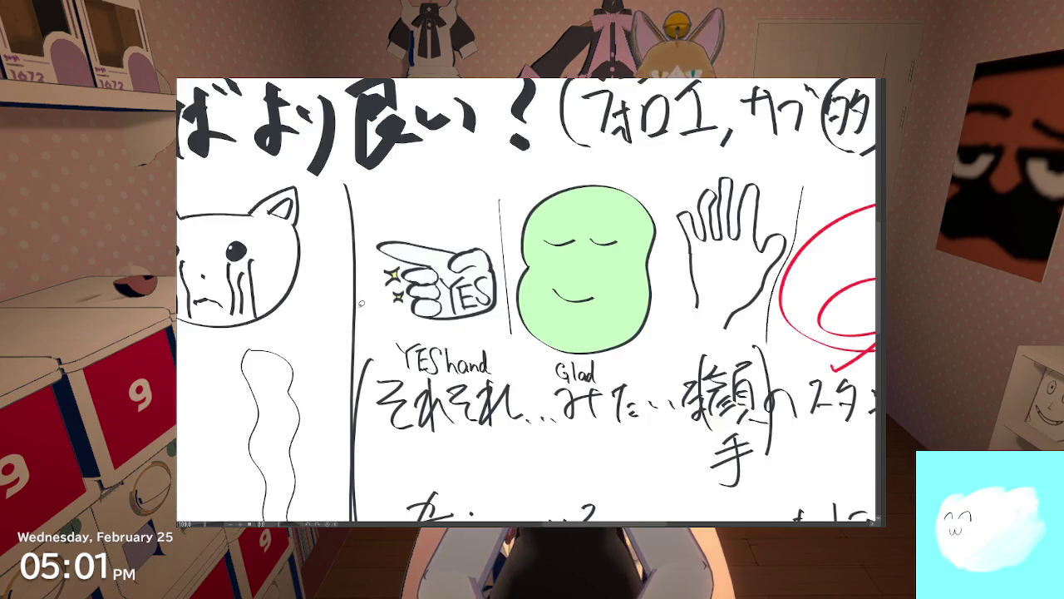
Step: Zoom out and pan to frame the NO hand, Stopit bean and blue X
scroll(420, 334, "down", 2)
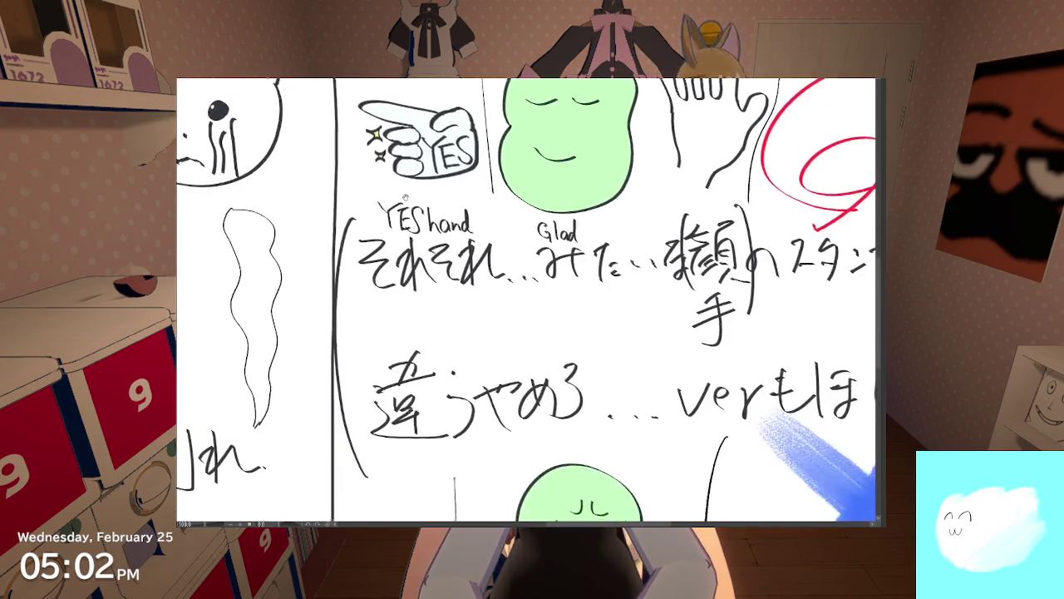
scroll(419, 316, "down", 3)
scroll(415, 291, "down", 1)
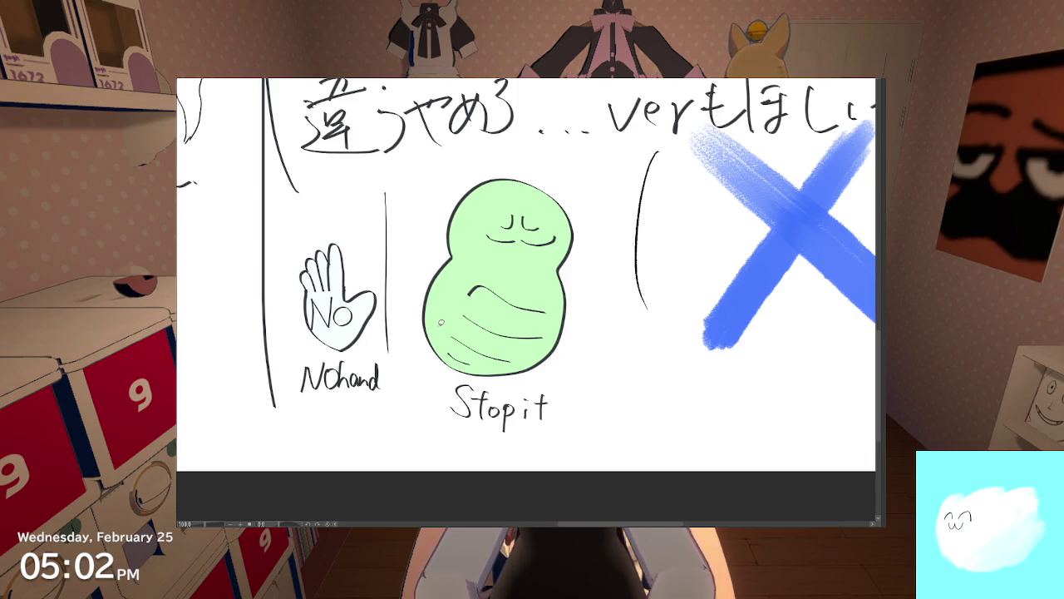
scroll(316, 266, "up", 2)
scroll(316, 266, "up", 2)
scroll(316, 267, "up", 4)
left_click_drag(316, 266, 391, 275)
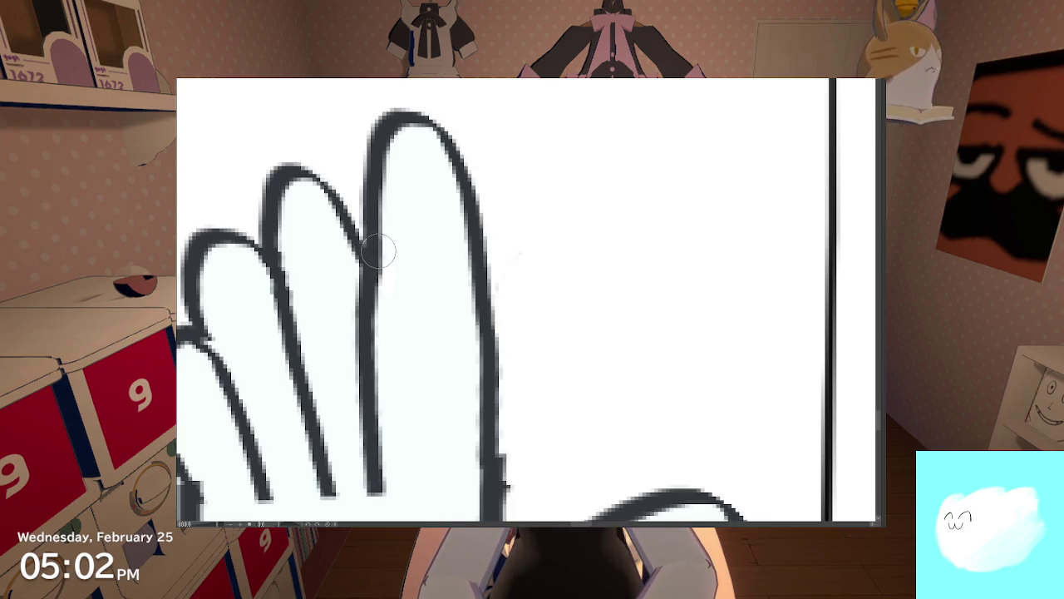
scroll(387, 262, "down", 3)
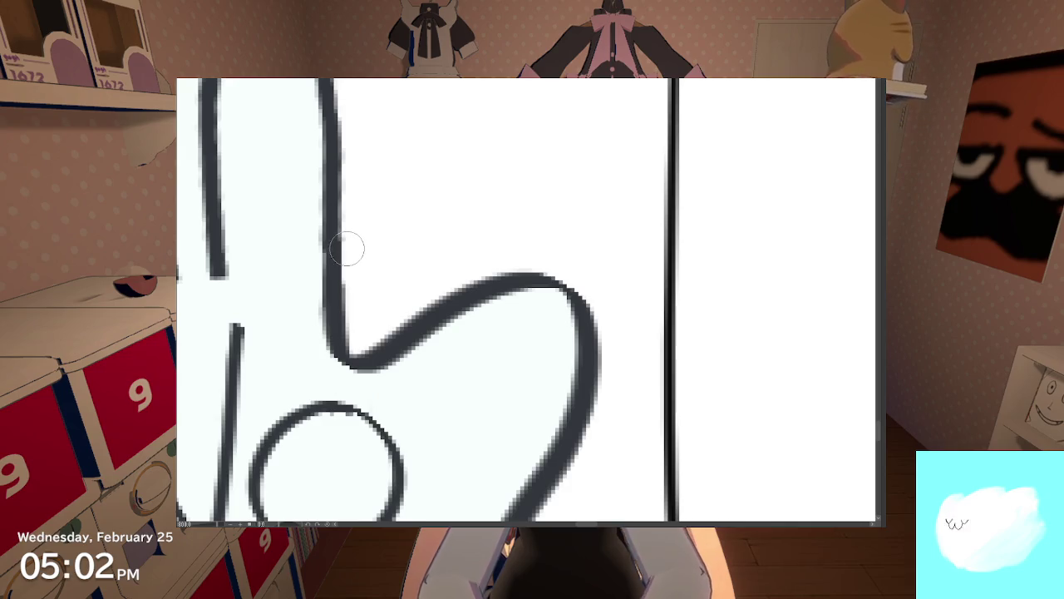
scroll(345, 247, "down", 5)
scroll(345, 247, "down", 2)
scroll(471, 382, "up", 2)
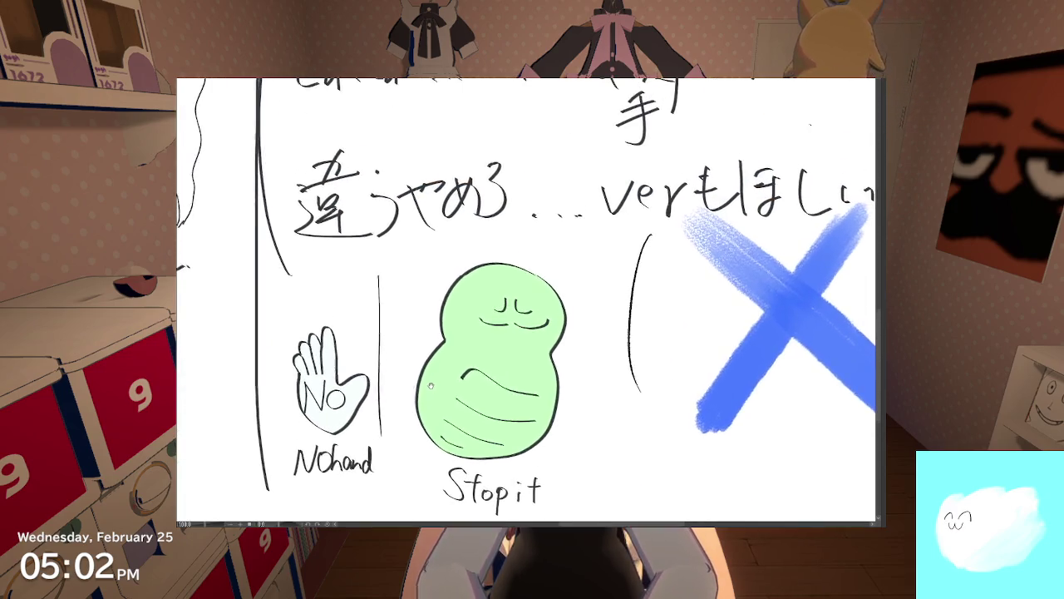
scroll(471, 383, "down", 1)
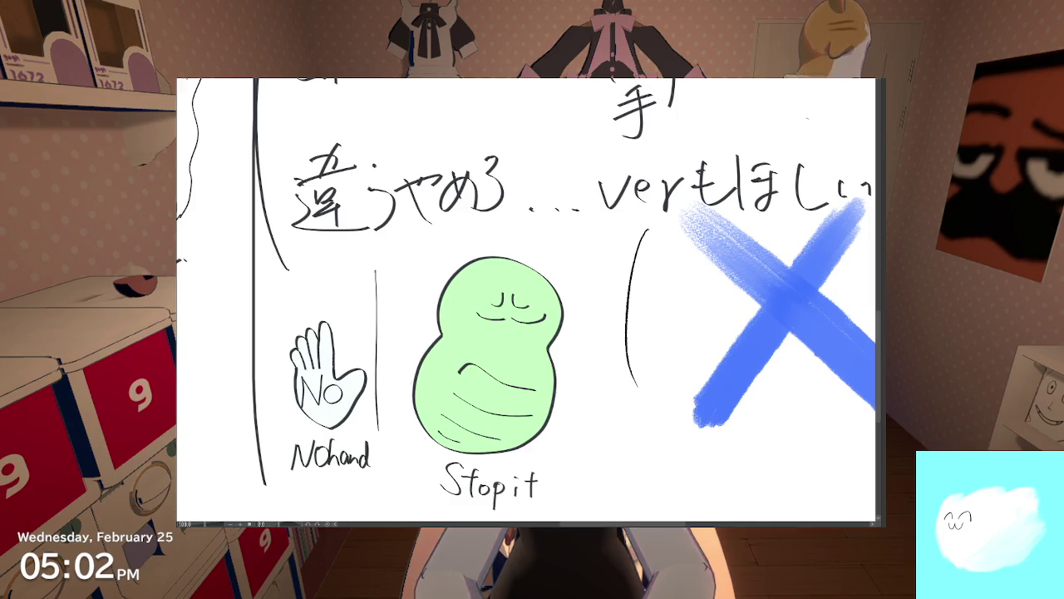
Step: Zoom and pan to frame the YES hand, Glad bean, open hand and red circle row
scroll(439, 270, "up", 5)
scroll(438, 270, "up", 1)
scroll(439, 270, "up", 3)
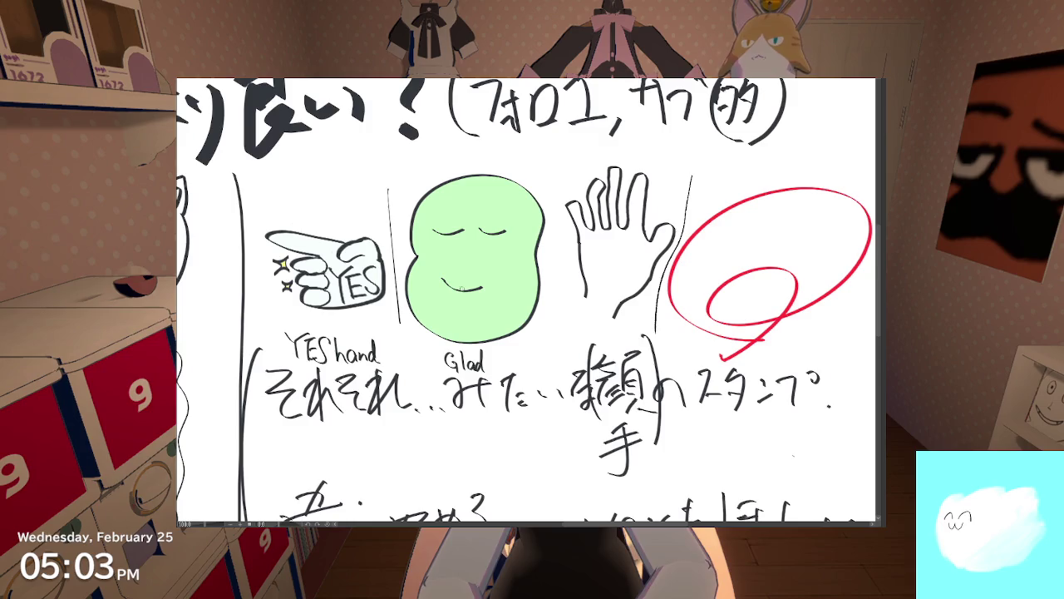
scroll(470, 269, "down", 2)
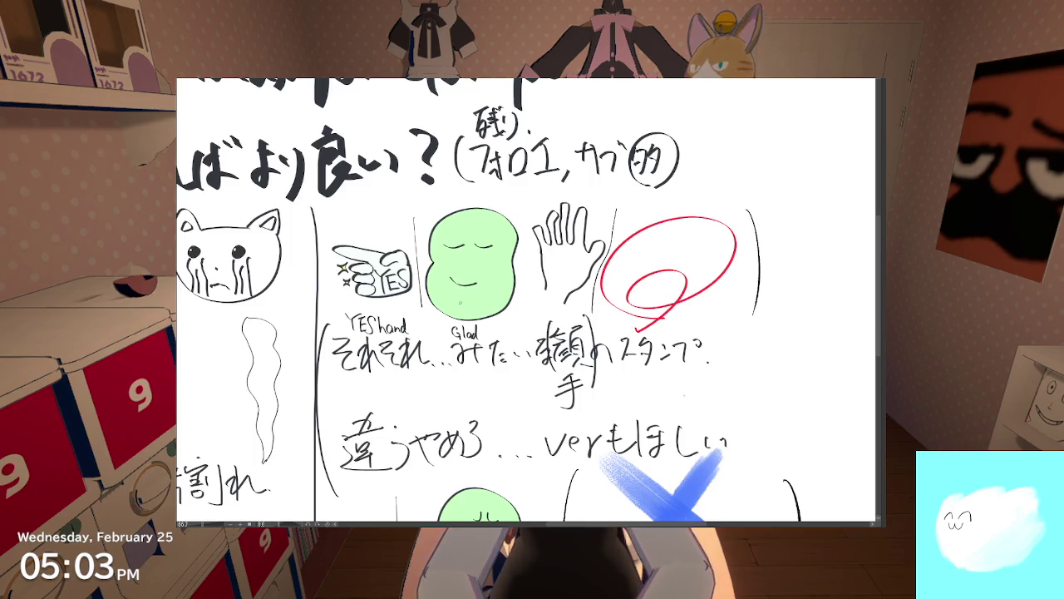
left_click_drag(480, 386, 453, 276)
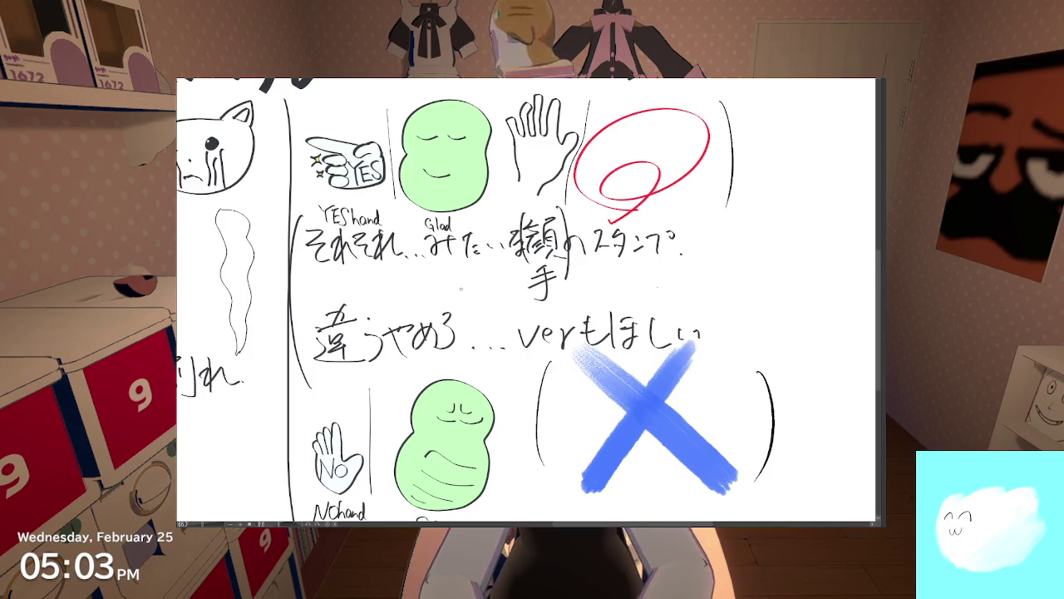
scroll(444, 381, "down", 3)
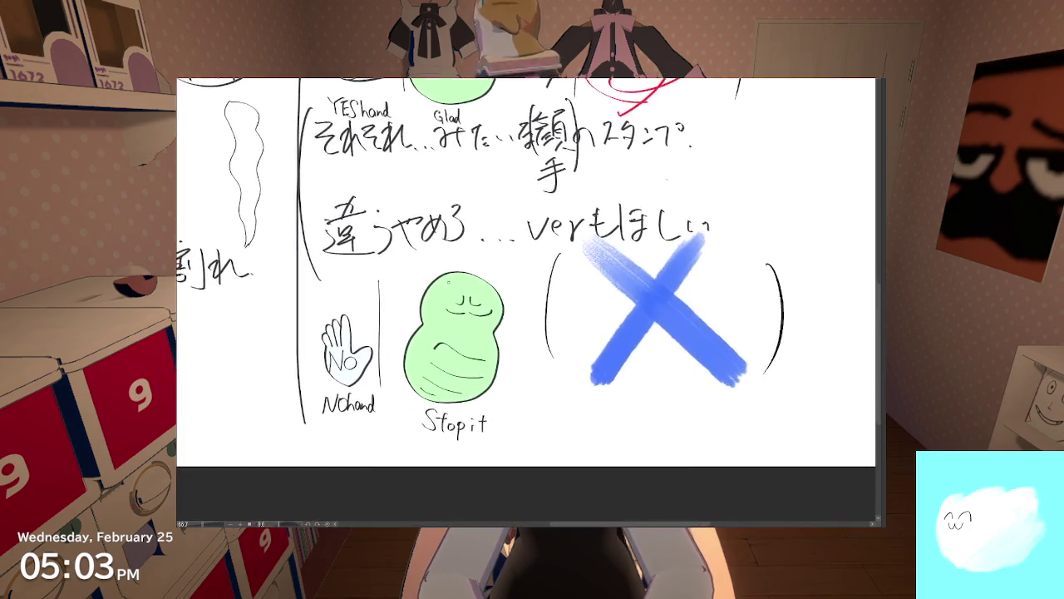
scroll(424, 334, "up", 2)
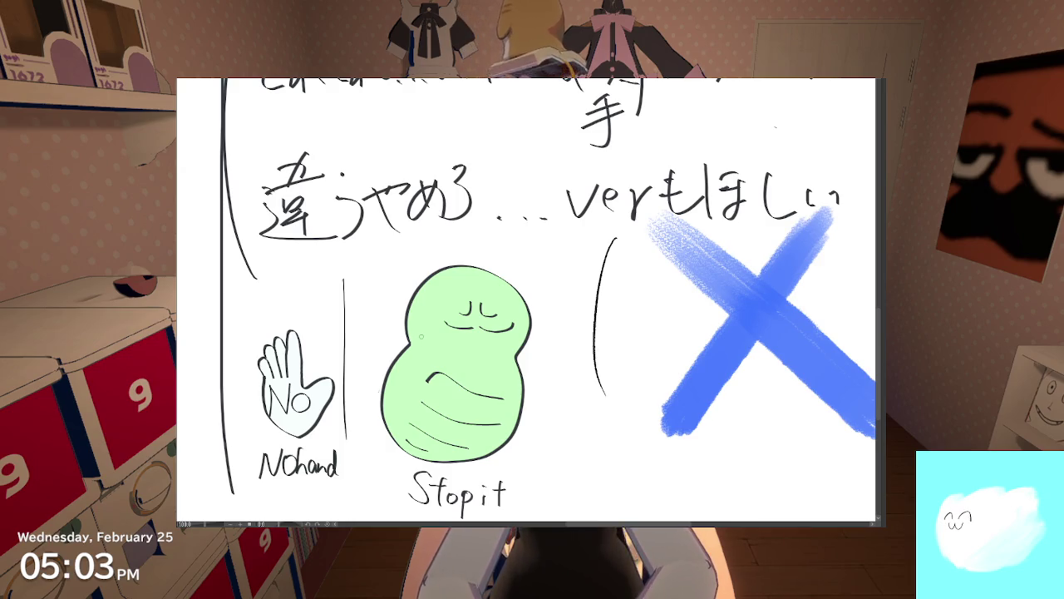
scroll(418, 335, "up", 5)
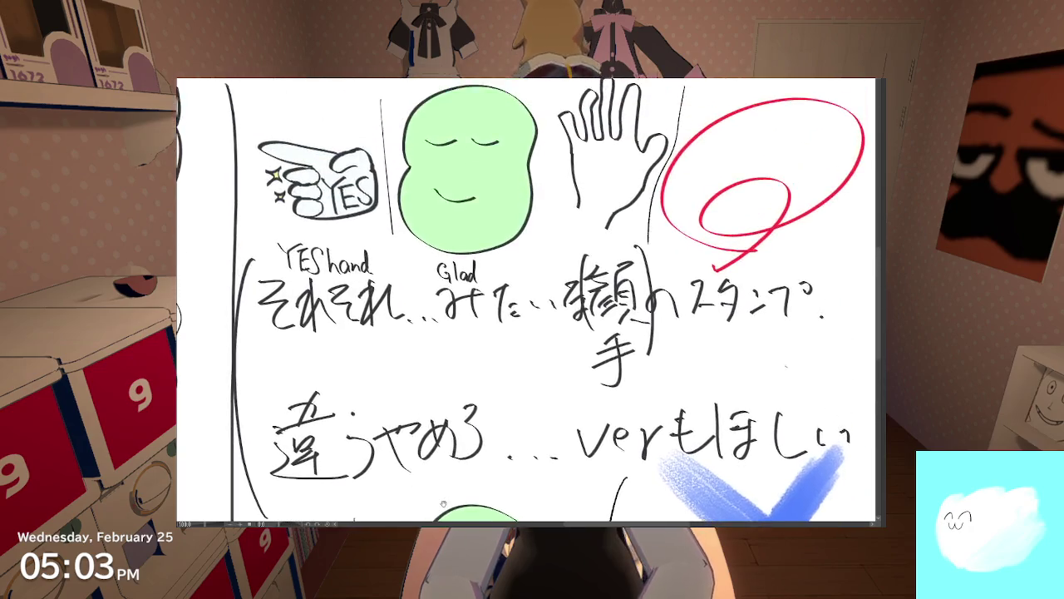
scroll(428, 349, "up", 1)
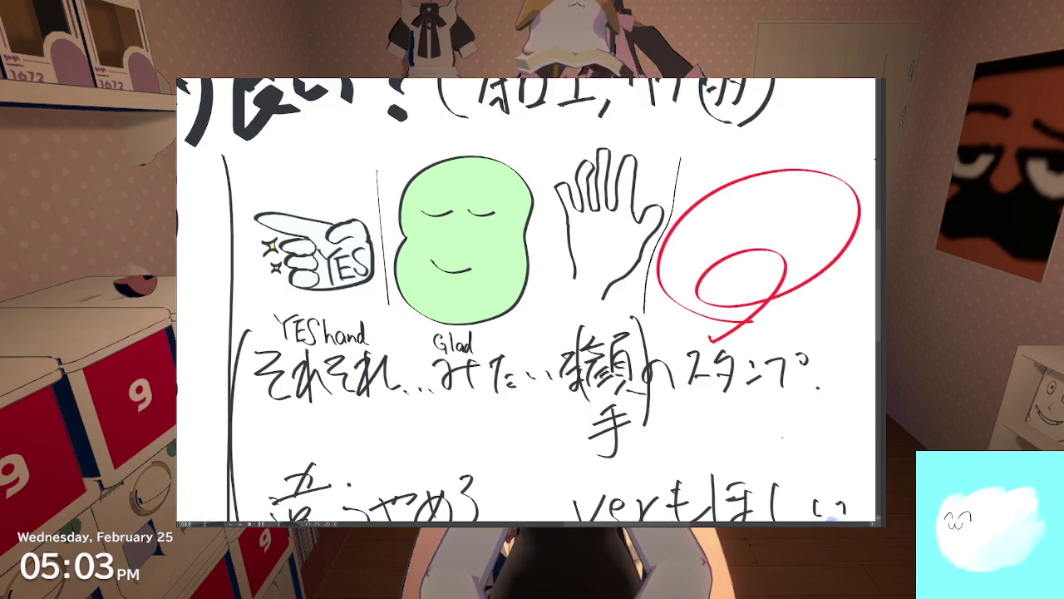
Step: Lasso-select the YES hand, then the Glad bean, clearing each selection afterwards
left_click_drag(385, 287, 384, 298)
left_click_drag(381, 255, 382, 279)
mouse_move(376, 199)
left_mouse_down()
mouse_move(249, 270)
mouse_move(365, 304)
left_mouse_up()
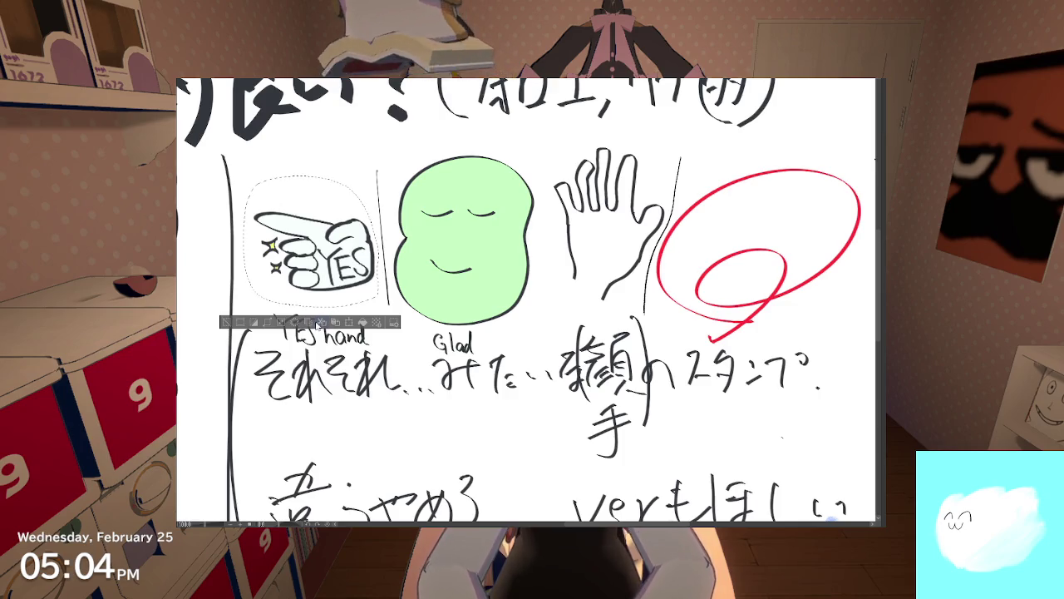
left_click(233, 324)
mouse_move(398, 252)
left_mouse_down()
mouse_move(442, 139)
mouse_move(535, 311)
mouse_move(420, 327)
mouse_move(482, 322)
mouse_move(542, 185)
left_mouse_up()
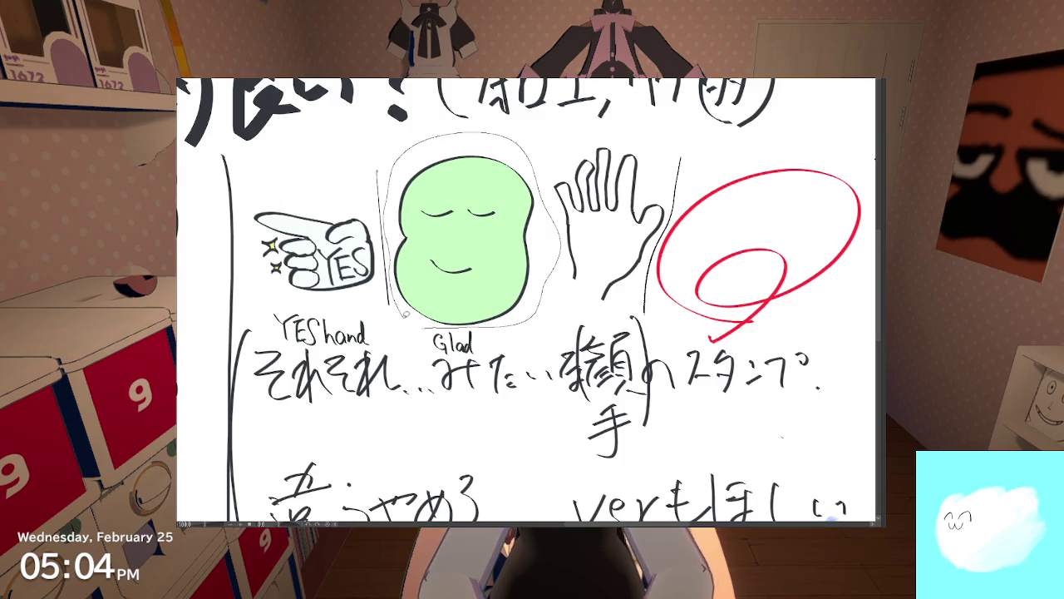
left_click_drag(404, 313, 404, 314)
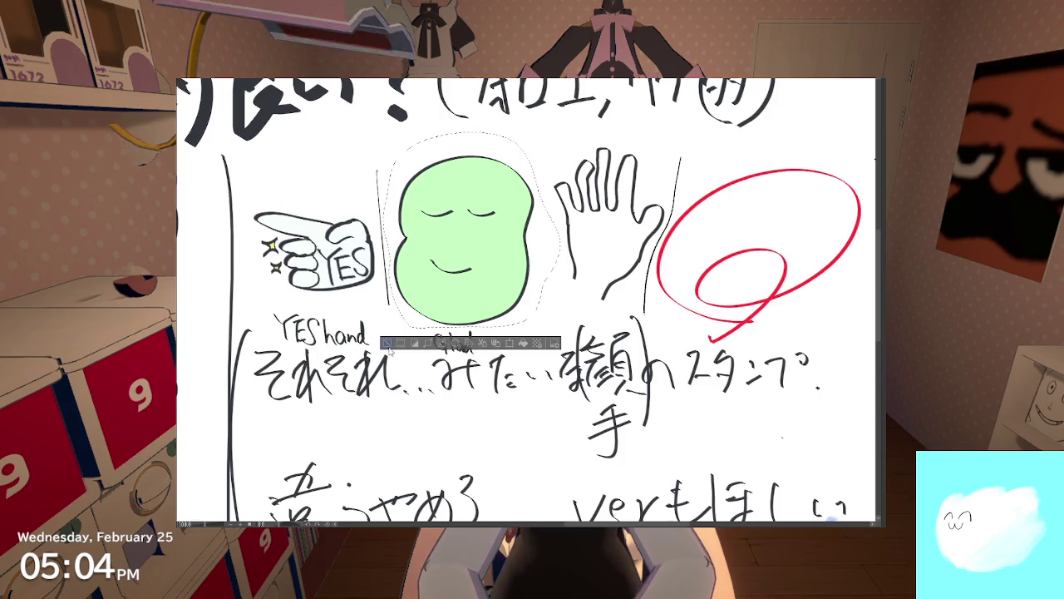
left_click(398, 409)
Step: Lasso the Stopit bean and test its selection with Ctrl+D, Ctrl+Z and Ctrl+Y
scroll(398, 409, "down", 5)
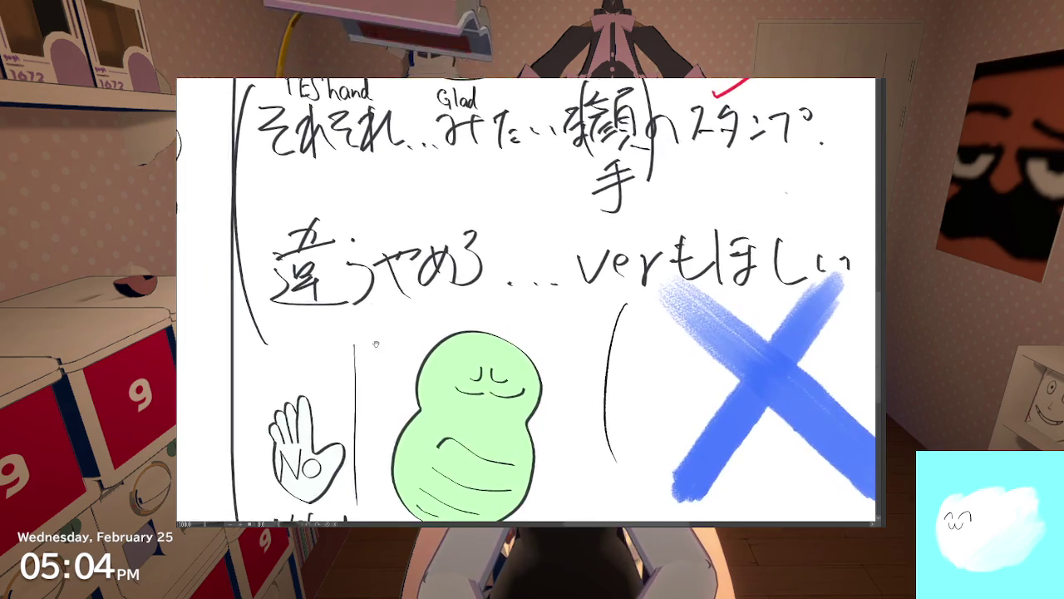
scroll(400, 395, "down", 2)
left_click_drag(400, 384, 567, 411)
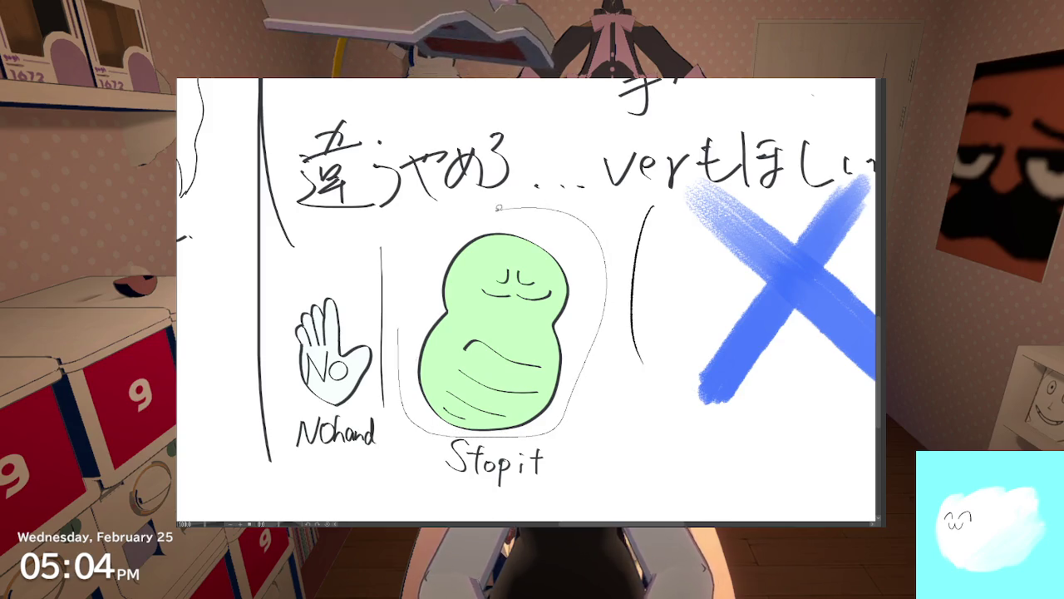
left_click_drag(567, 412, 428, 377)
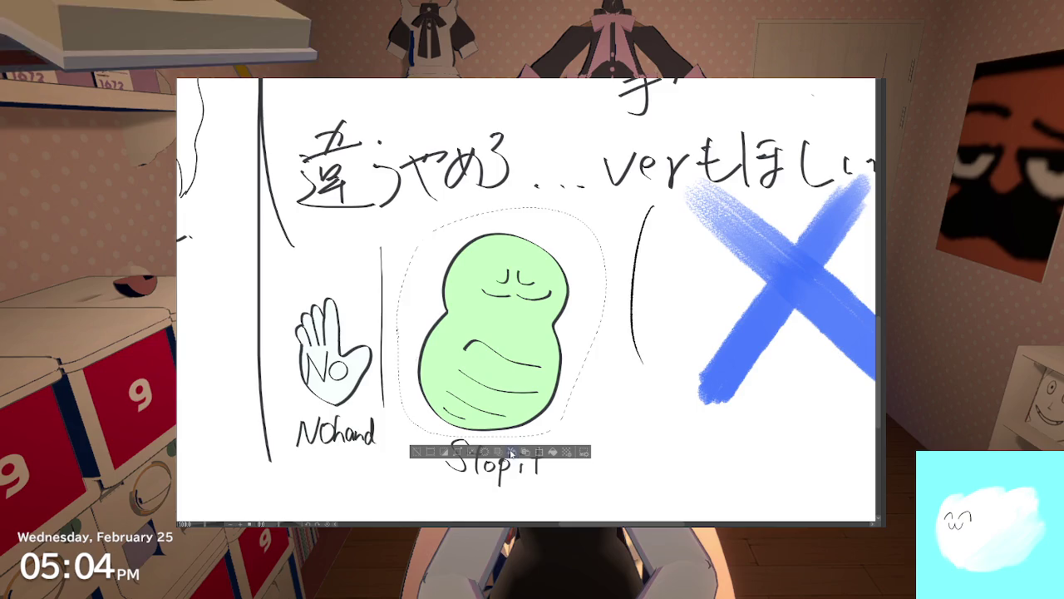
key("ctrl+d")
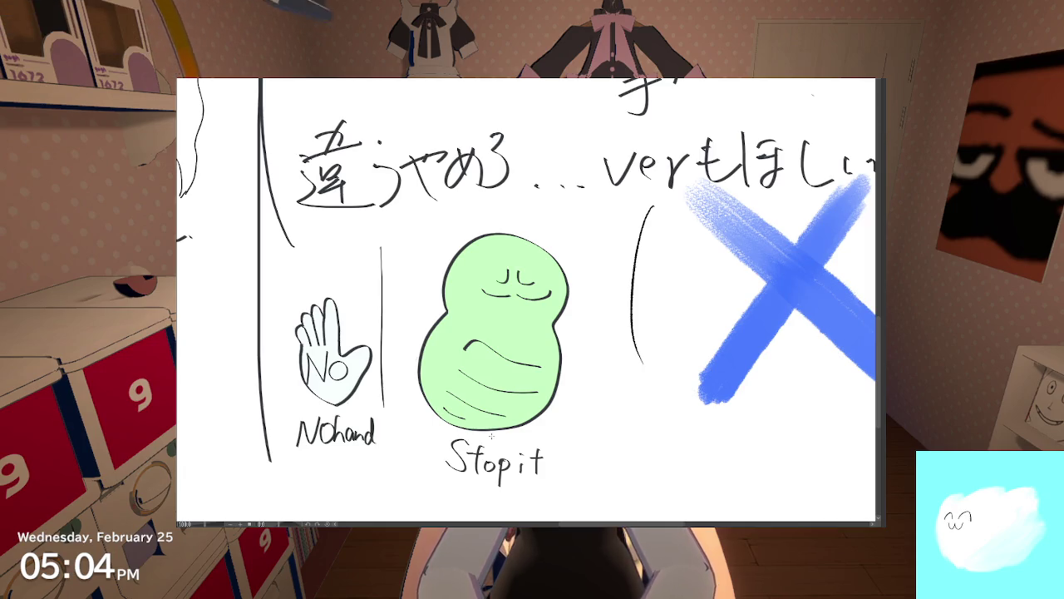
key("ctrl+z")
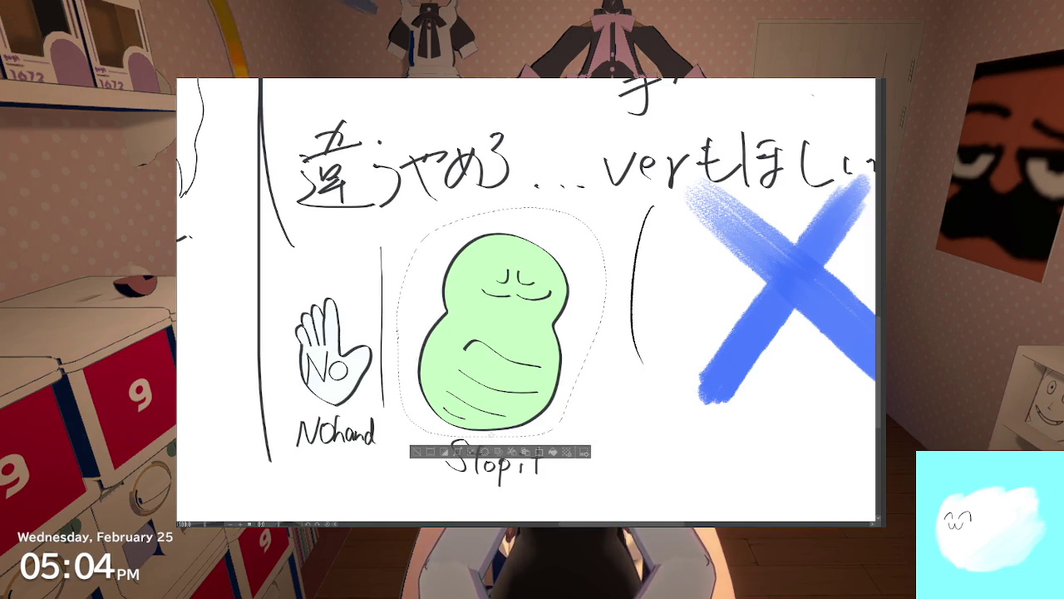
key("ctrl+y")
key("ctrl+z")
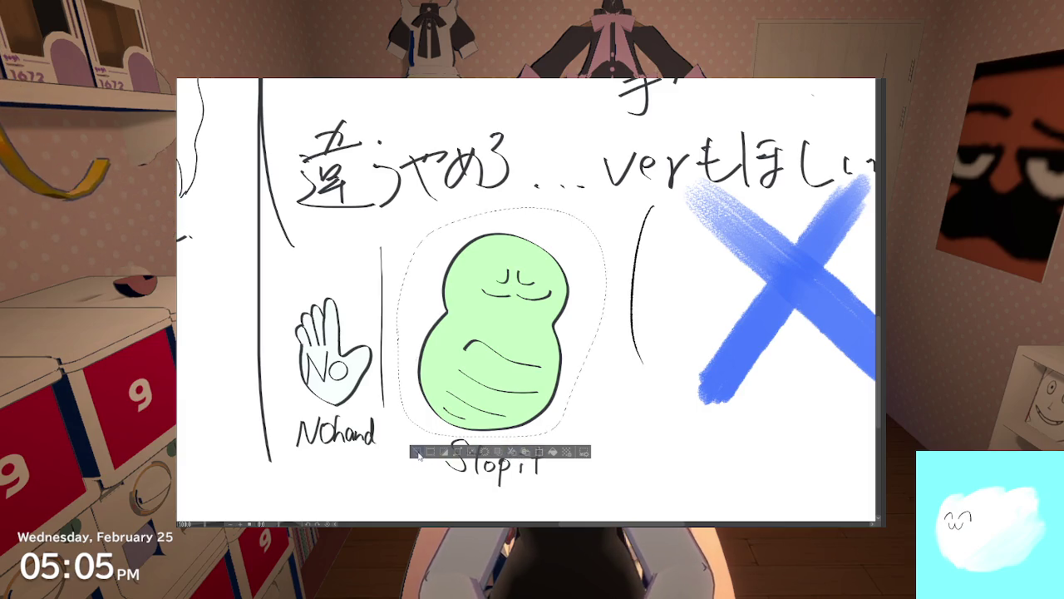
left_click(417, 452)
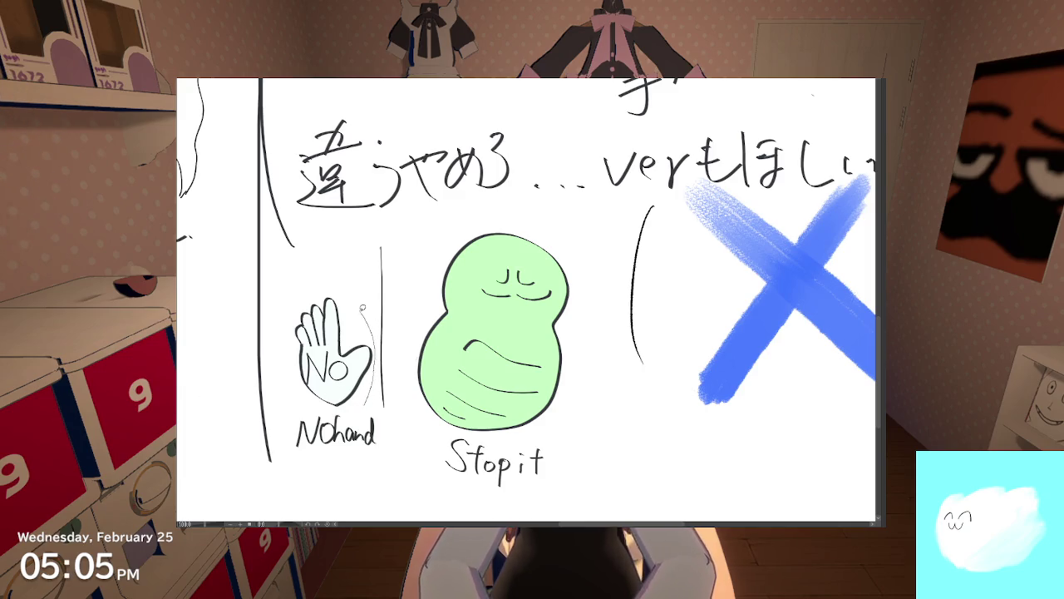
left_click_drag(314, 409, 361, 409)
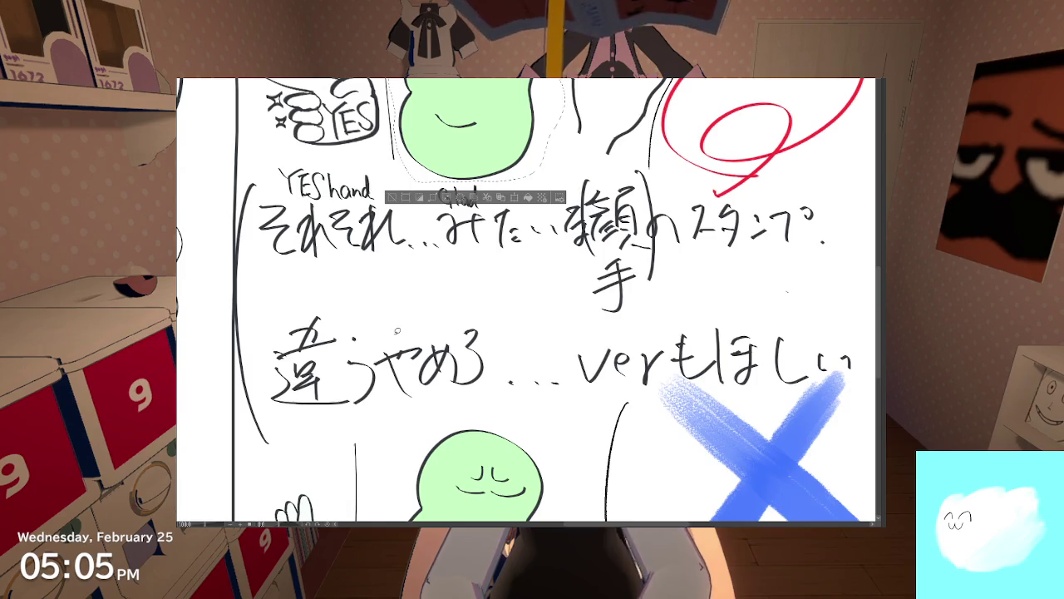
Step: Lasso-test the YES hand and the Glad bean again, clearing each selection
left_click_drag(250, 158, 384, 154)
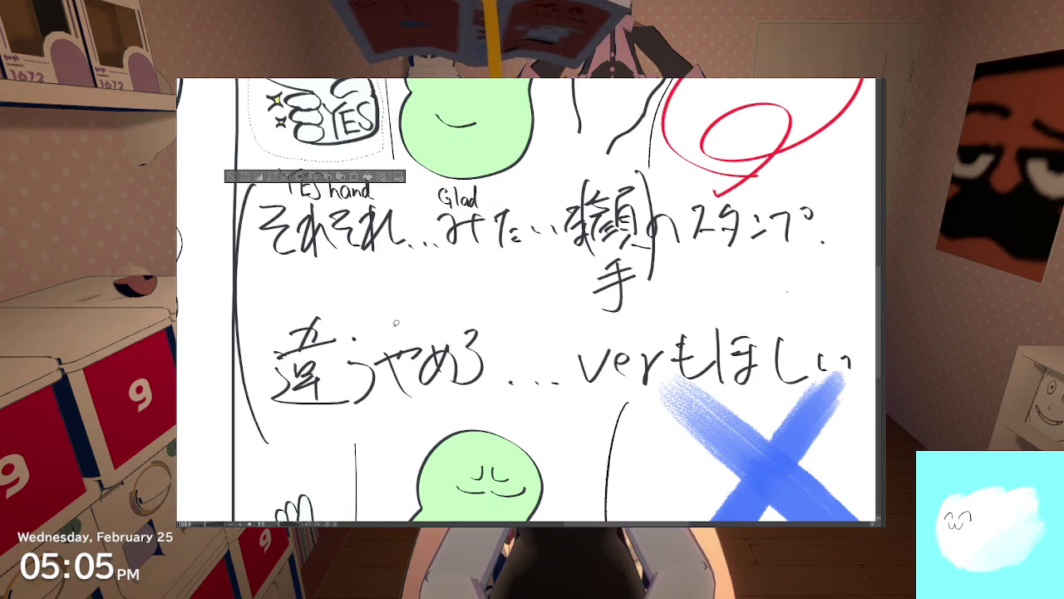
left_click_drag(364, 282, 430, 444)
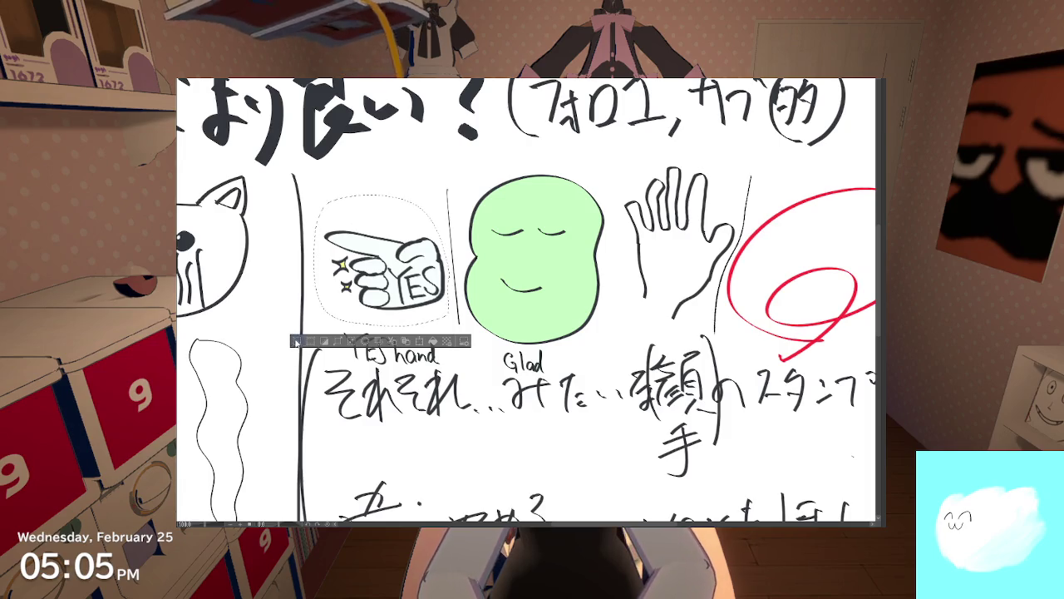
left_click(484, 332)
mouse_move(541, 343)
left_mouse_down()
mouse_move(608, 331)
mouse_move(625, 256)
left_mouse_up()
mouse_move(605, 173)
left_mouse_down()
mouse_move(507, 155)
mouse_move(461, 208)
mouse_move(467, 313)
left_mouse_up()
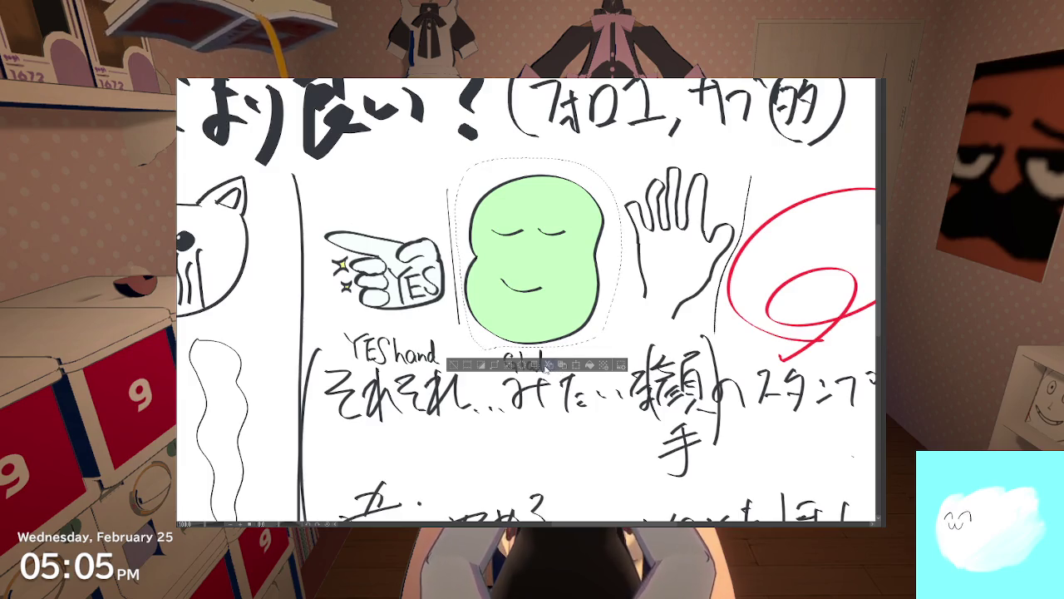
left_click(454, 364)
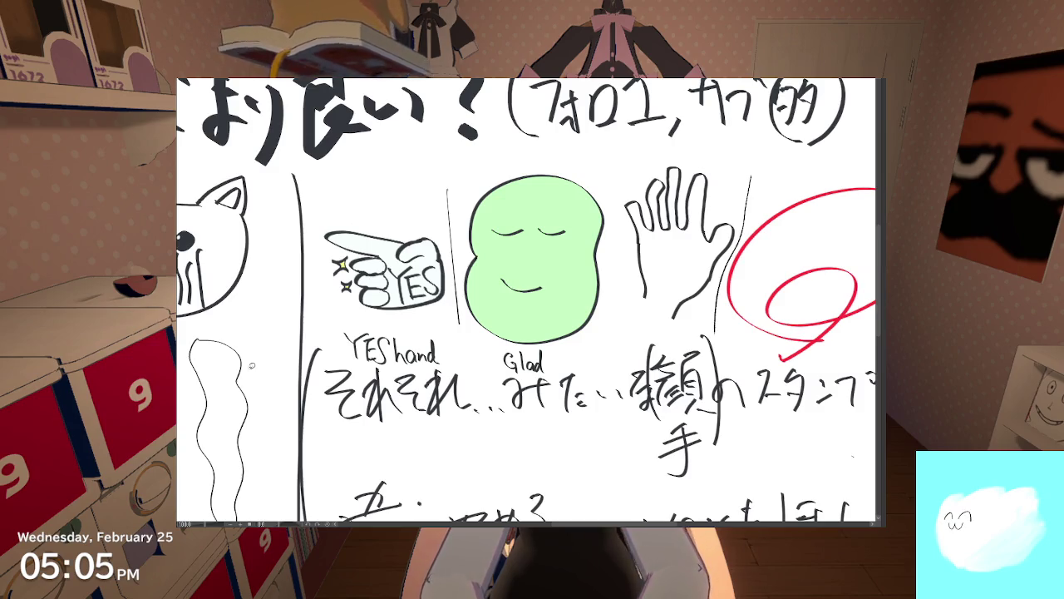
Step: Lasso-test the NO hand, then draw a closed lasso around the green Stopit bean
scroll(528, 300, "down", 5)
scroll(428, 207, "down", 3)
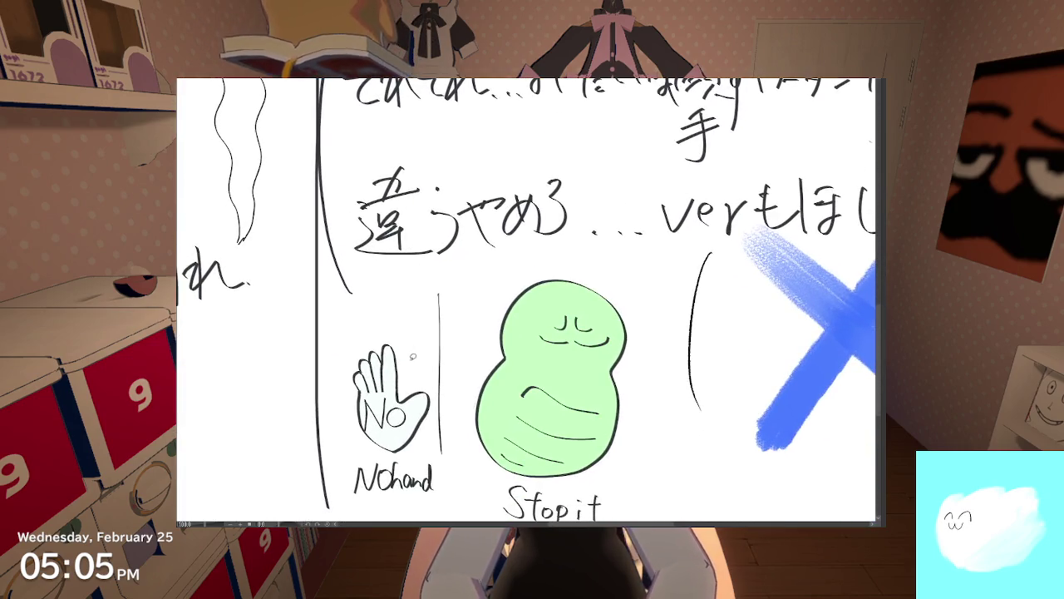
mouse_move(414, 455)
left_mouse_down()
mouse_move(418, 349)
mouse_move(439, 401)
left_mouse_up()
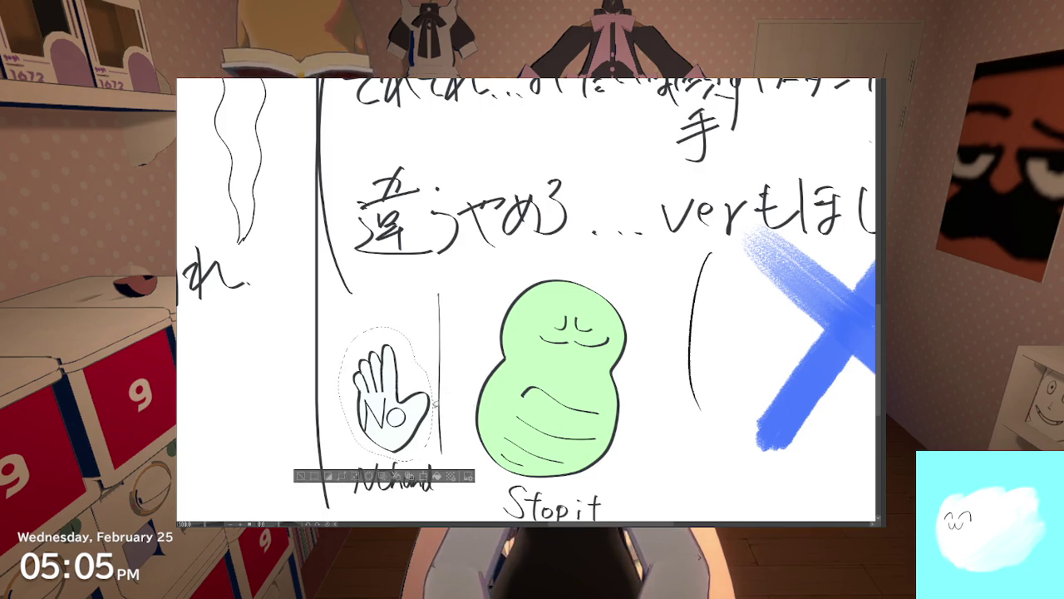
left_click(292, 462)
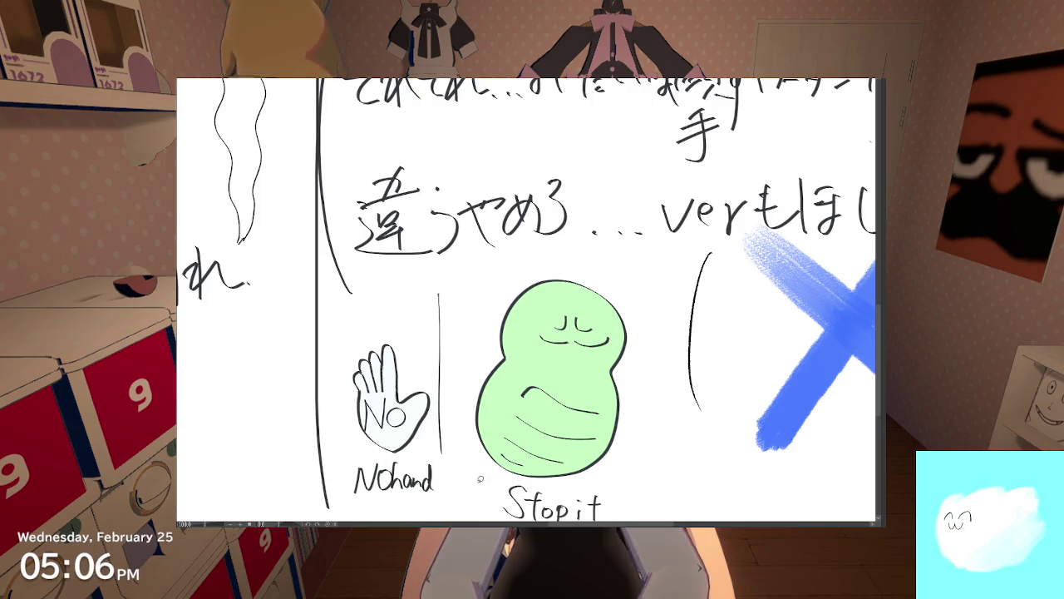
left_click_drag(477, 481, 503, 475)
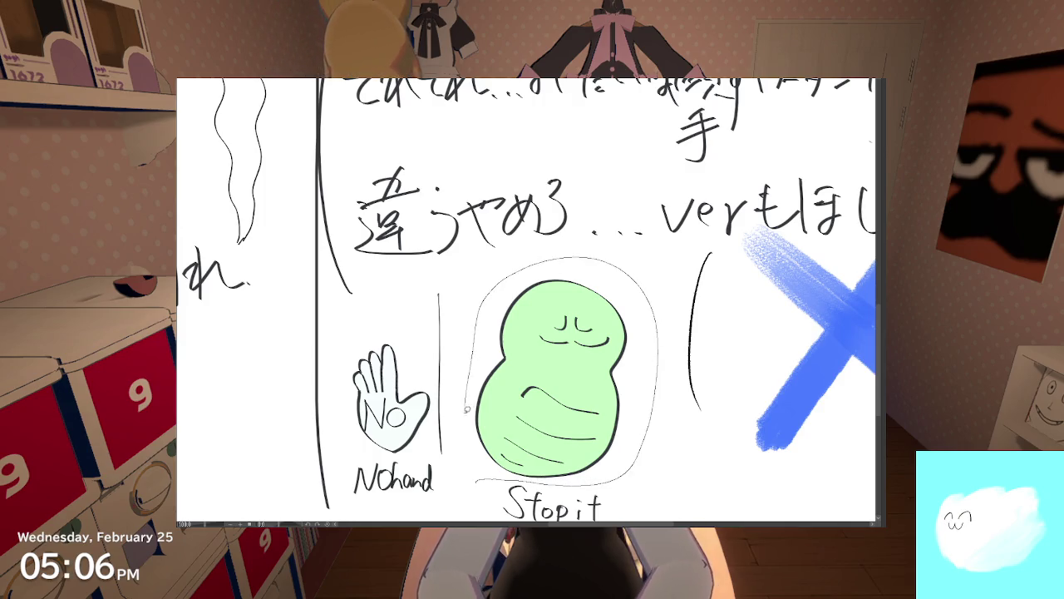
left_click_drag(467, 404, 475, 480)
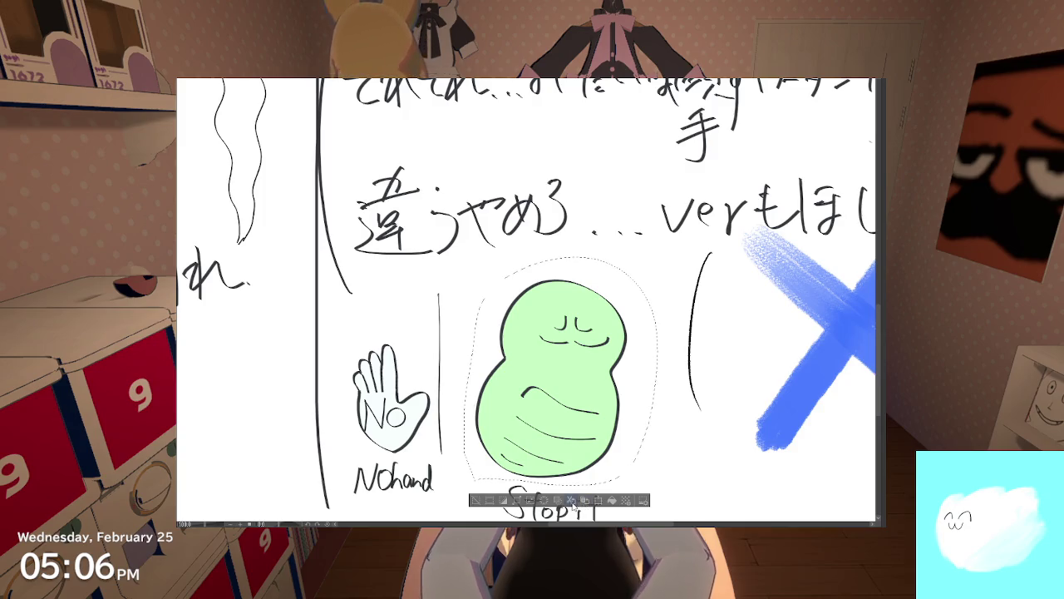
key("ctrl+x")
key("ctrl+Delete")
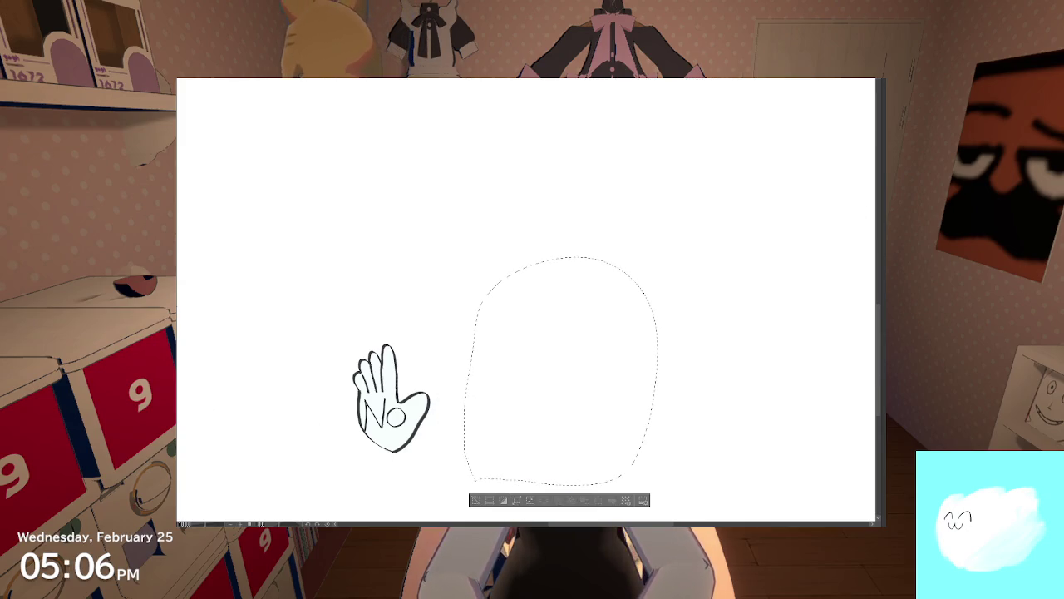
key("ctrl+v")
key("Delete")
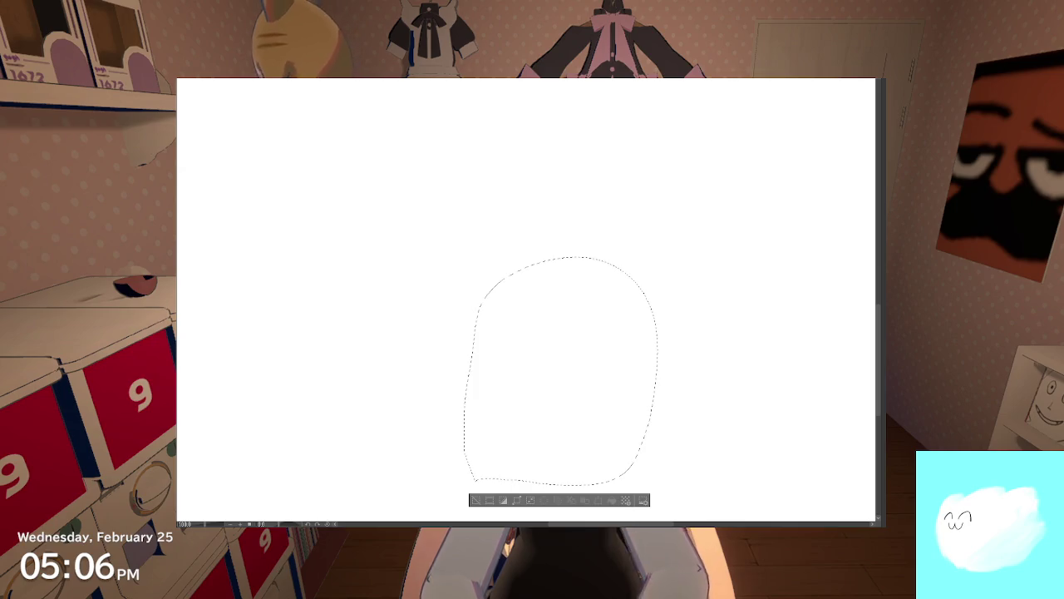
scroll(458, 368, "up", 3)
scroll(458, 368, "down", 3)
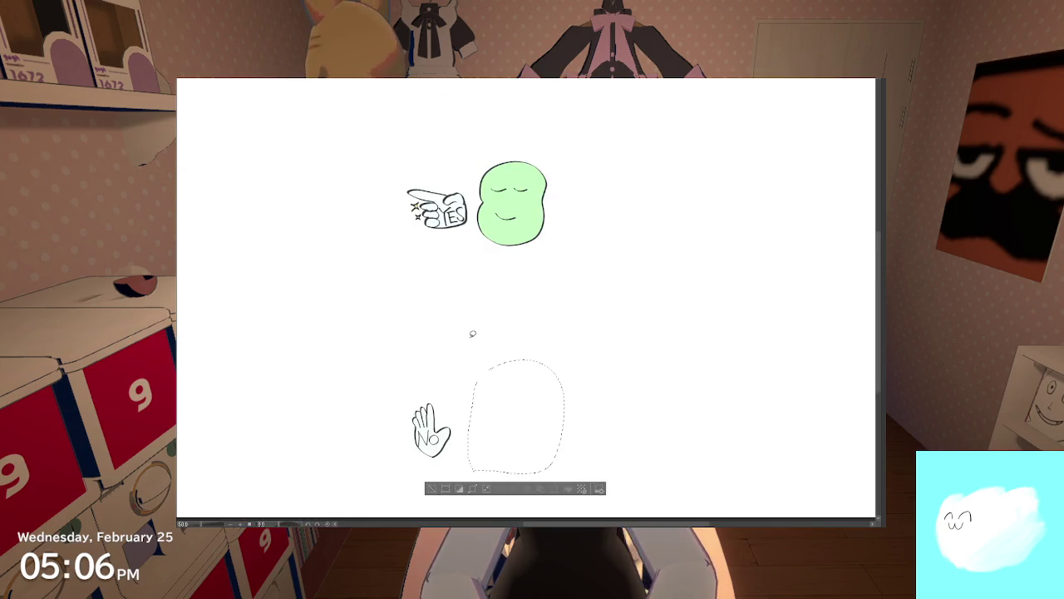
key("ctrl+z")
key("ctrl+z")
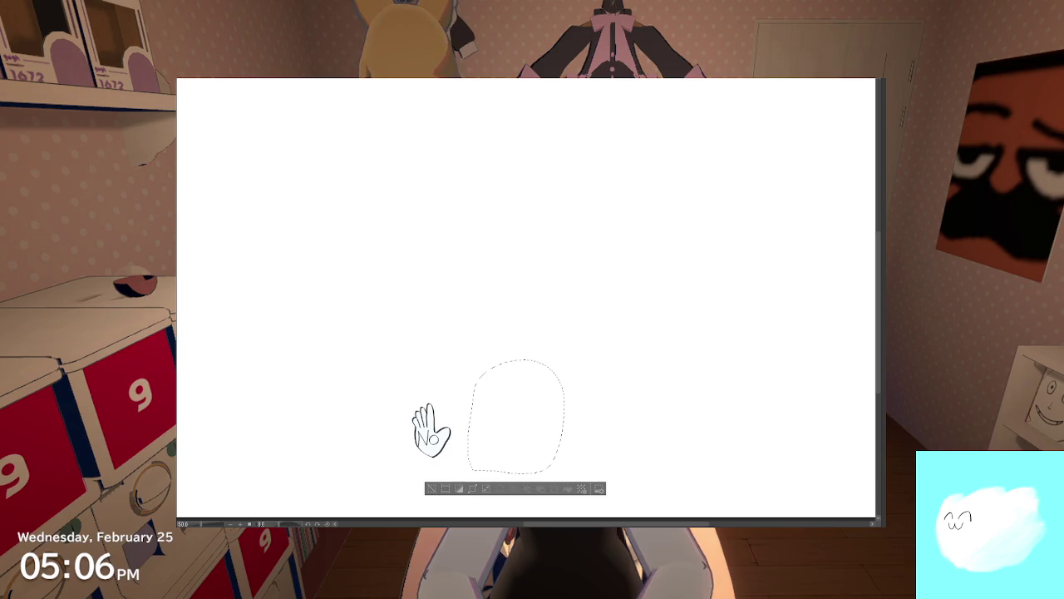
key("ctrl+z")
key("ctrl+z")
key("ctrl+z")
key("ctrl+z")
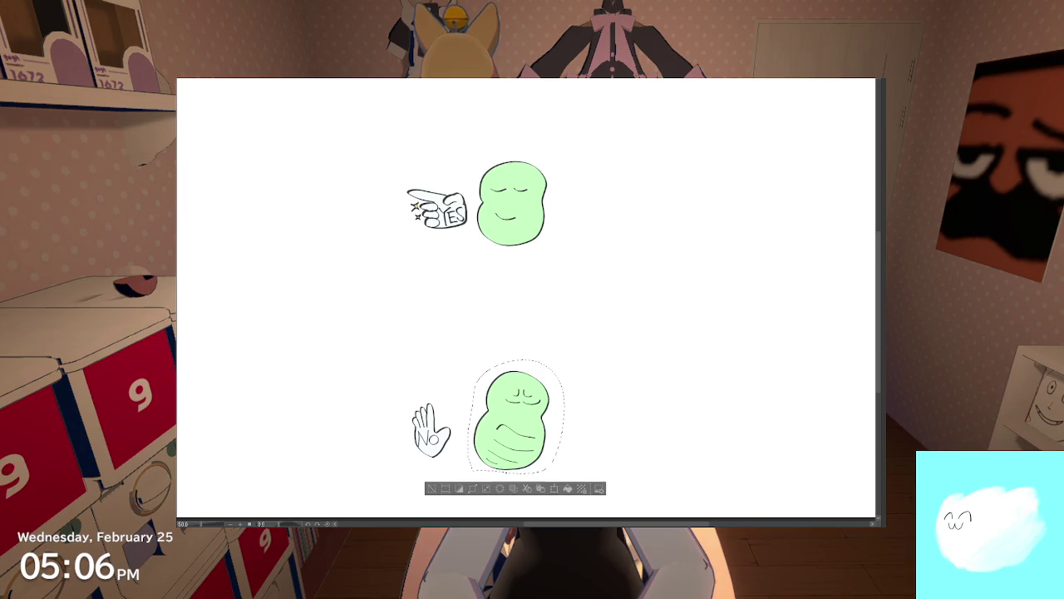
key("ctrl+y")
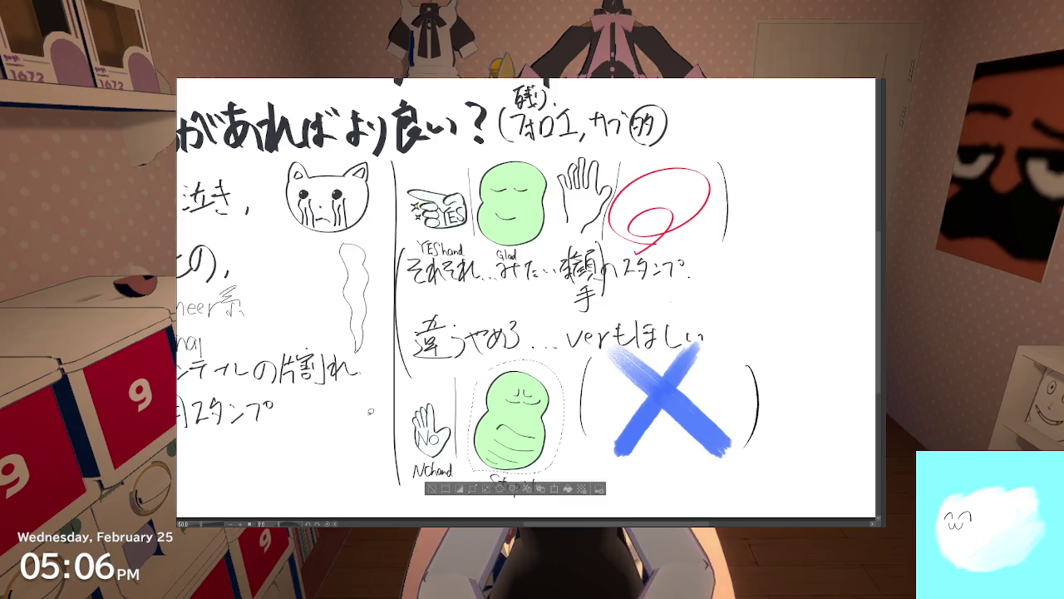
scroll(428, 491, "down", 3)
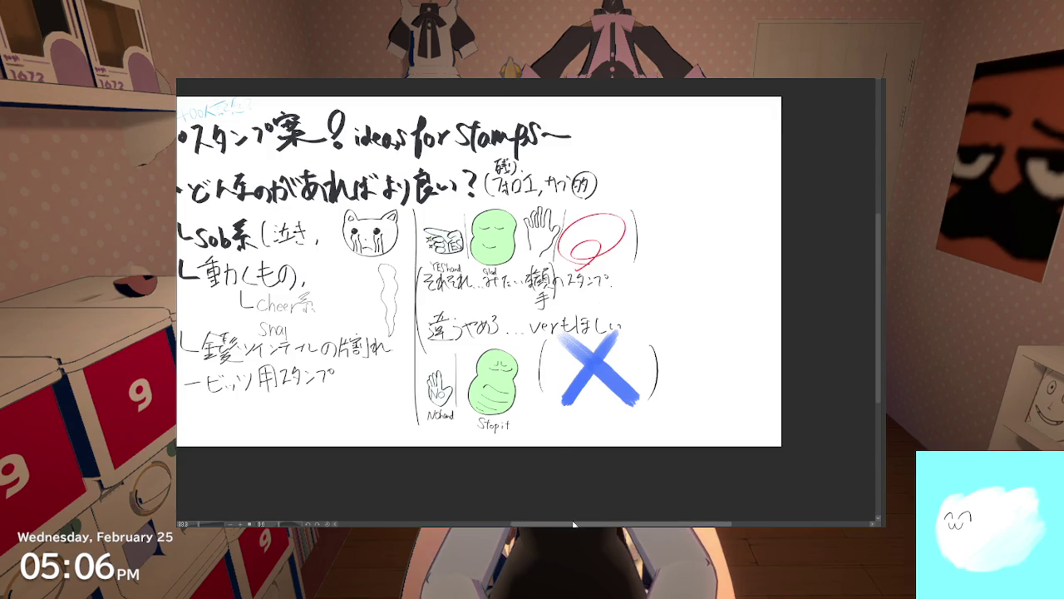
left_click_drag(574, 524, 536, 458)
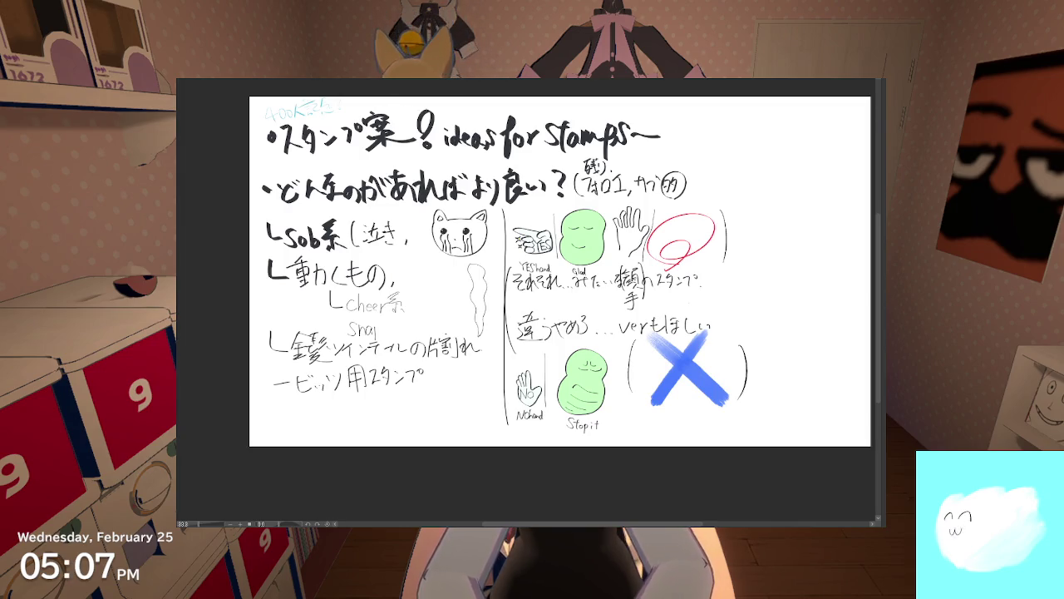
scroll(541, 275, "up", 1)
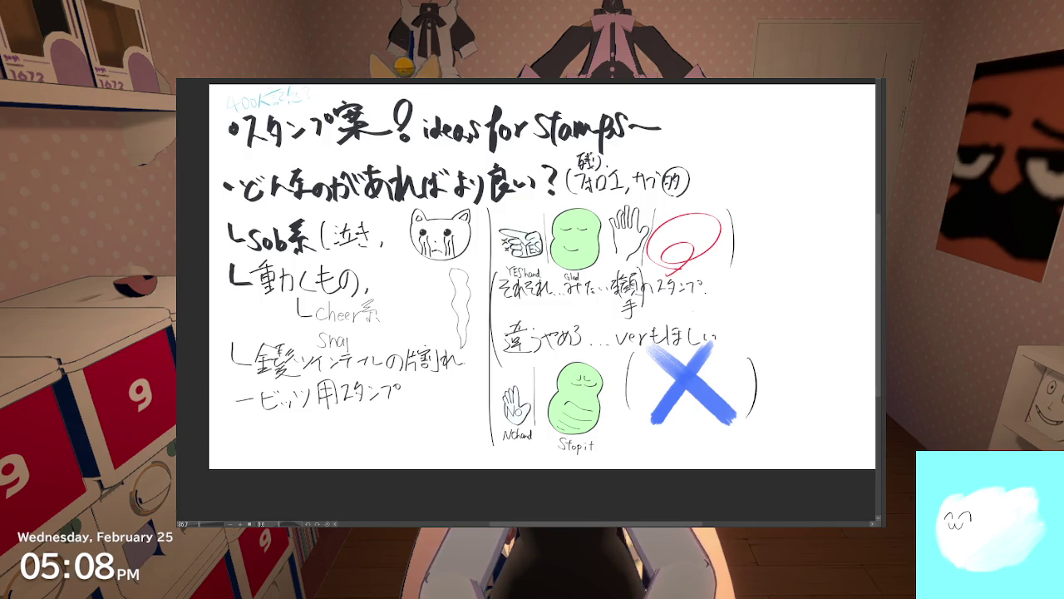
scroll(686, 265, "up", 2)
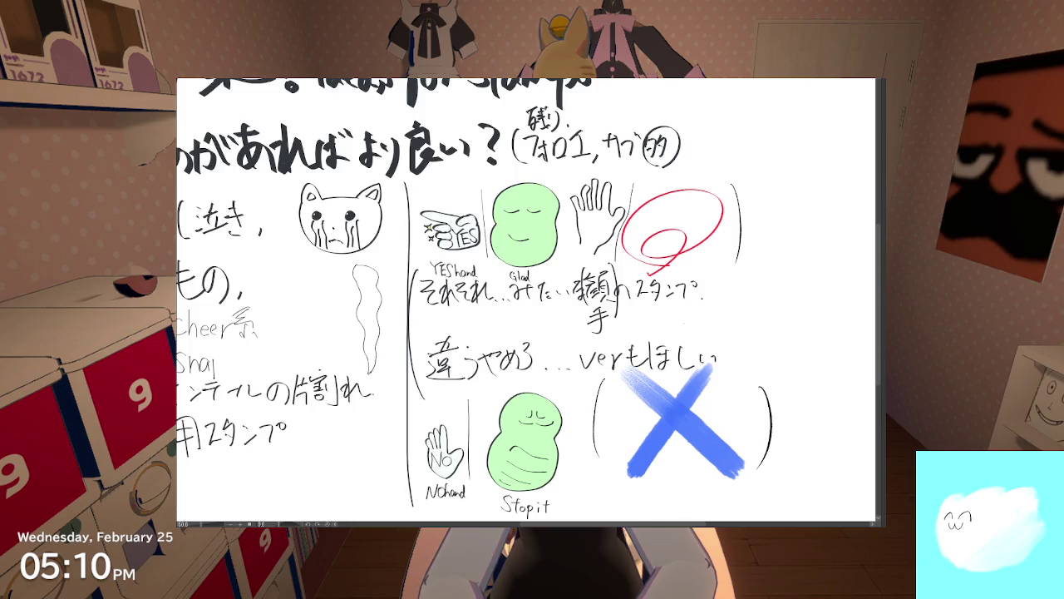
key("ctrl+0")
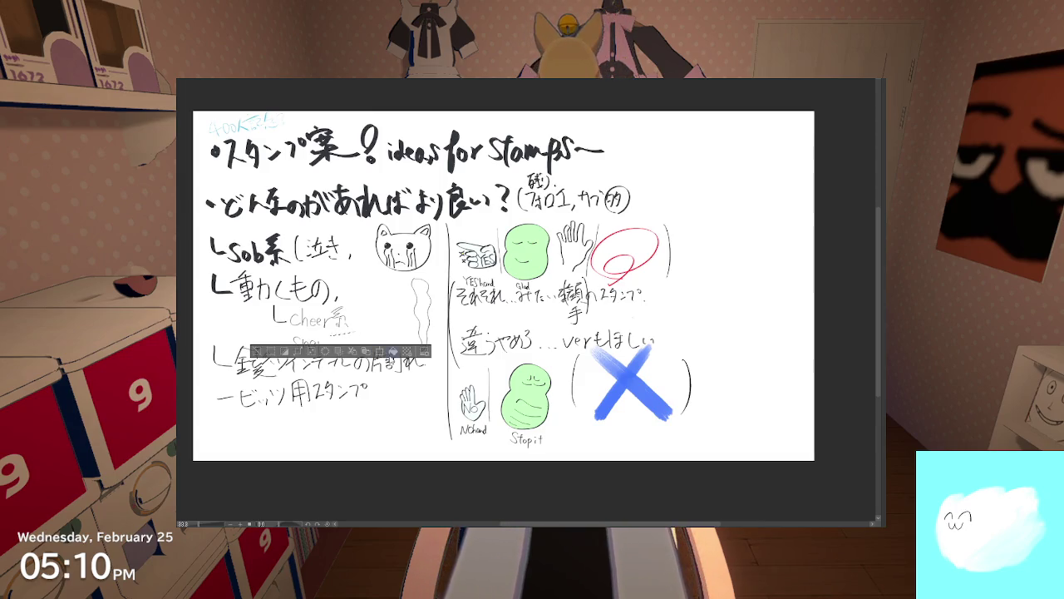
Step: Keep the loop of the p so the note reads 'Snap', after undoing and redoing it
scroll(249, 391, "up", 5)
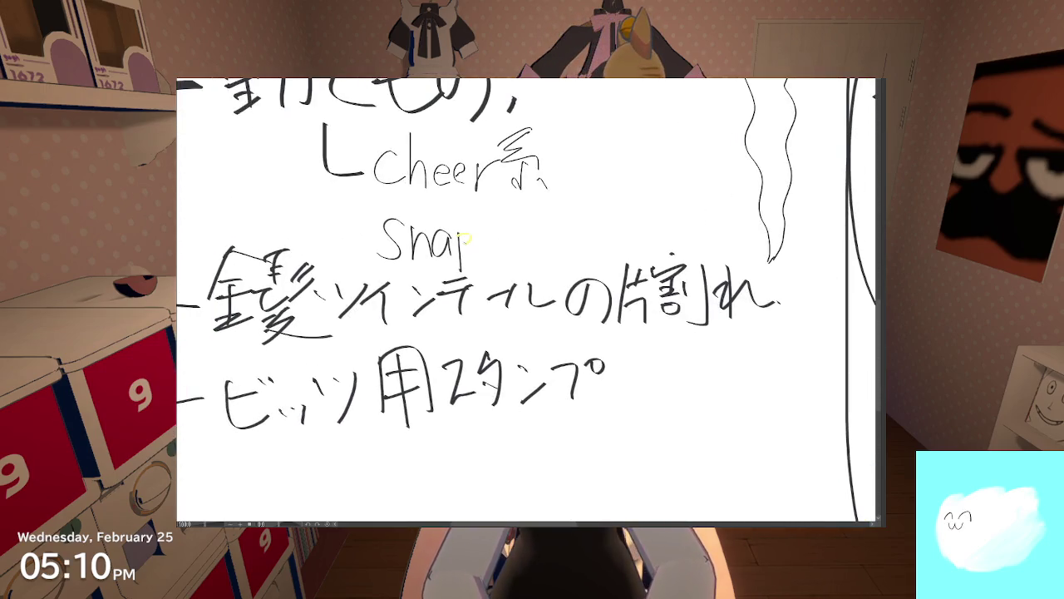
key("ctrl+z")
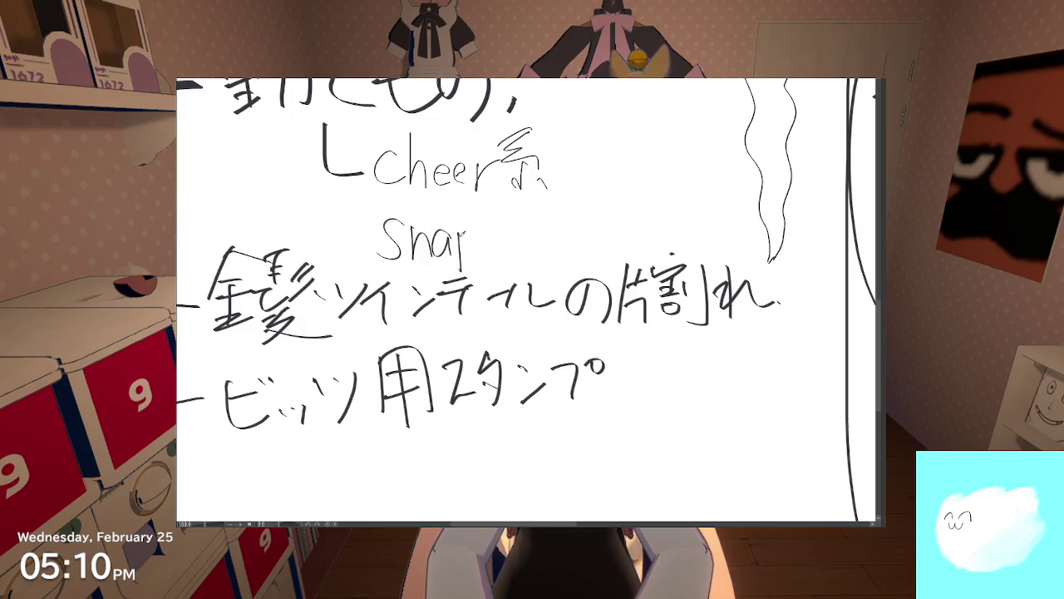
key("ctrl+y")
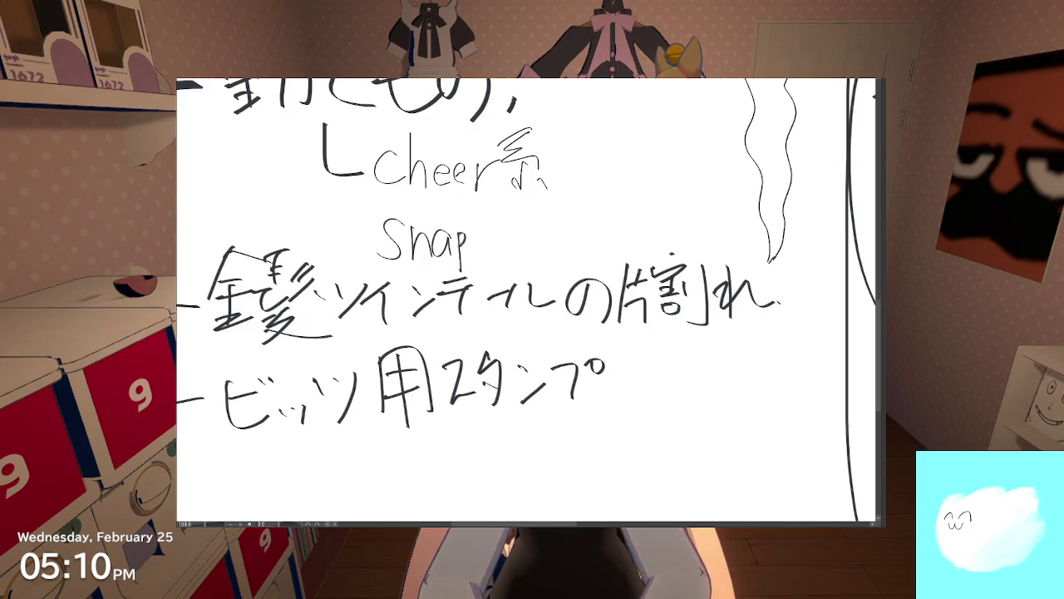
scroll(419, 244, "down", 2)
scroll(419, 243, "down", 2)
scroll(419, 243, "down", 1)
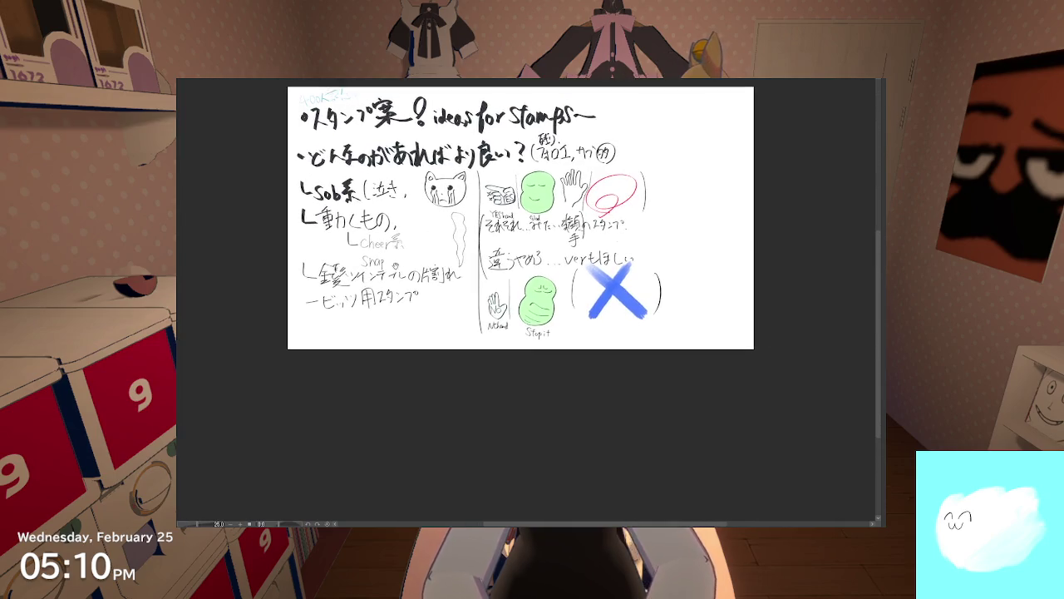
left_click_drag(452, 229, 393, 261)
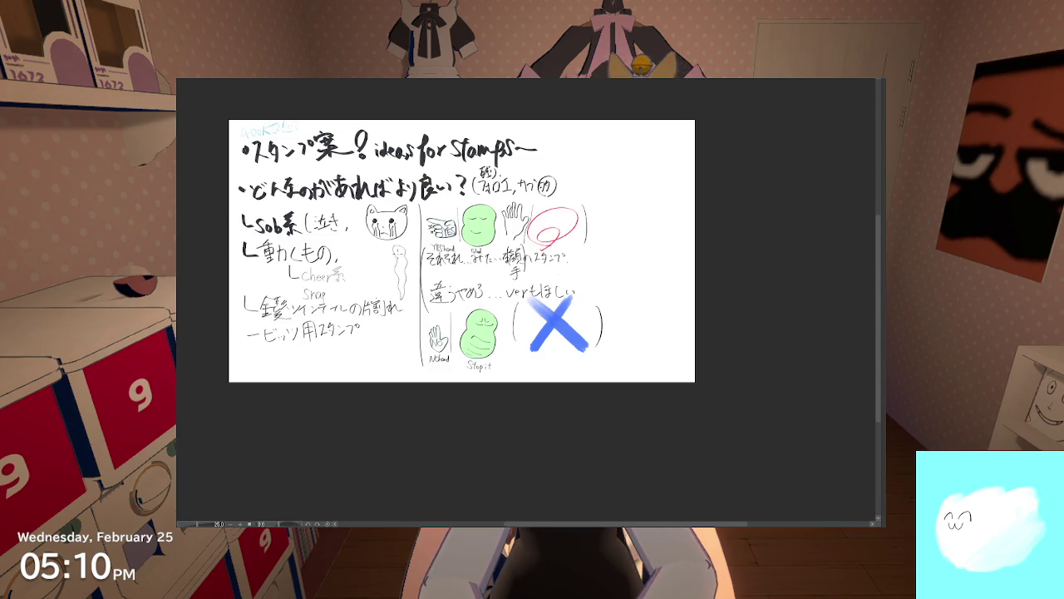
scroll(395, 253, "up", 2)
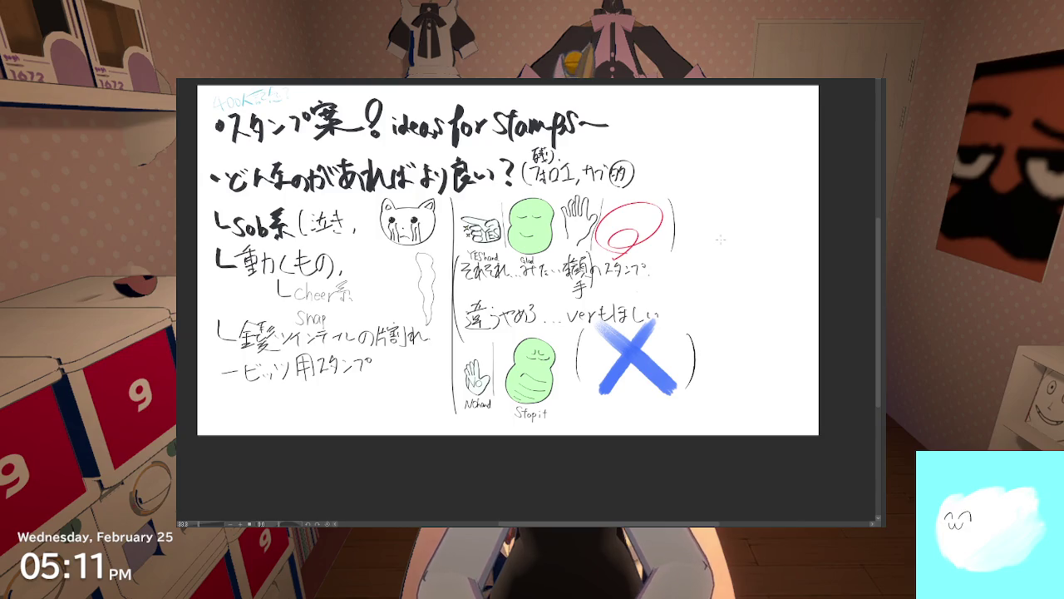
left_click_drag(705, 228, 720, 327)
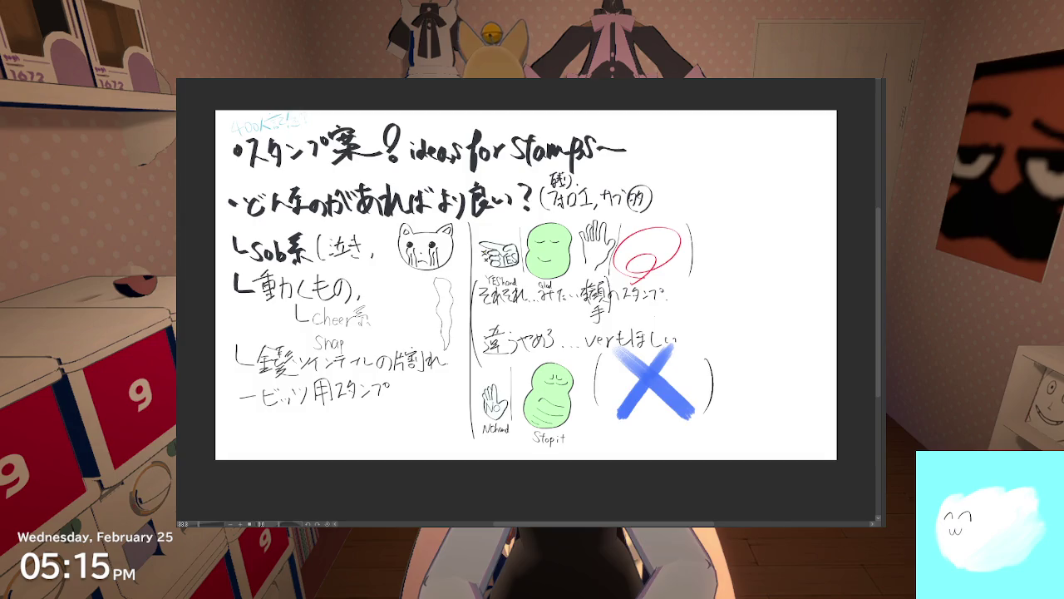
scroll(489, 221, "up", 1)
scroll(489, 221, "up", 1)
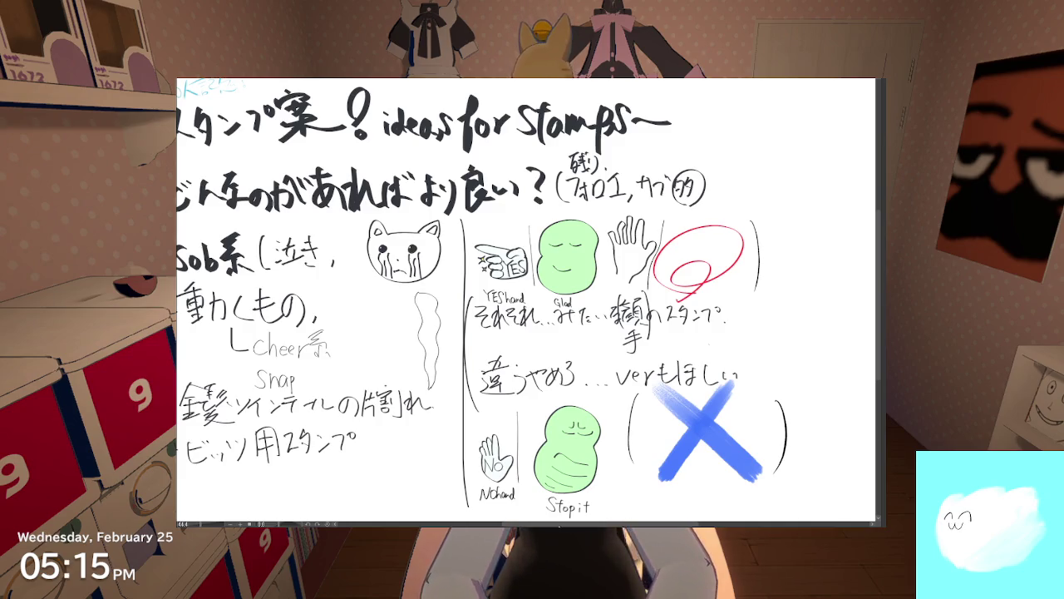
scroll(539, 434, "down", 1)
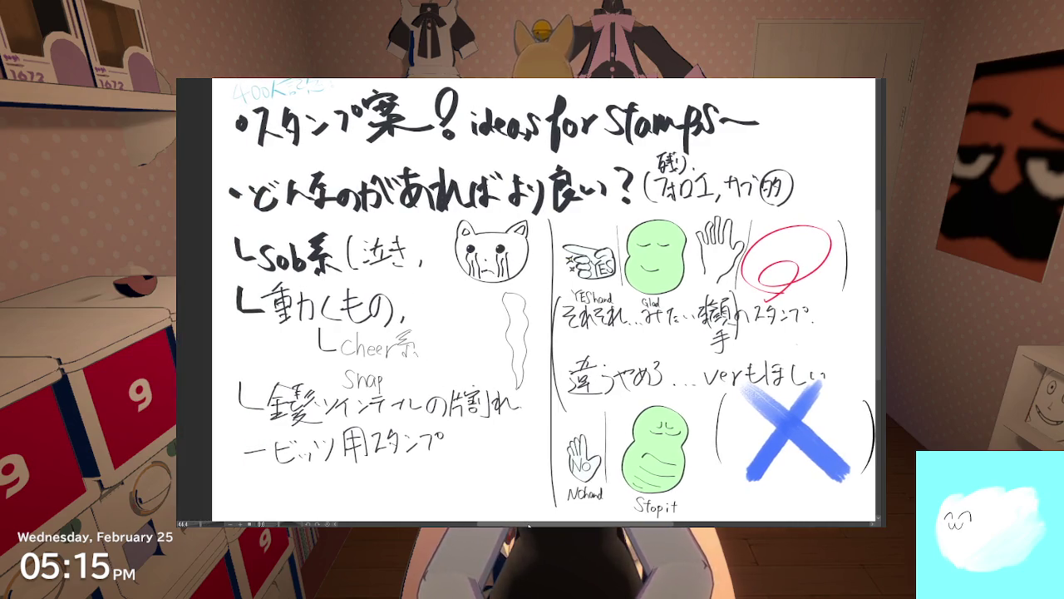